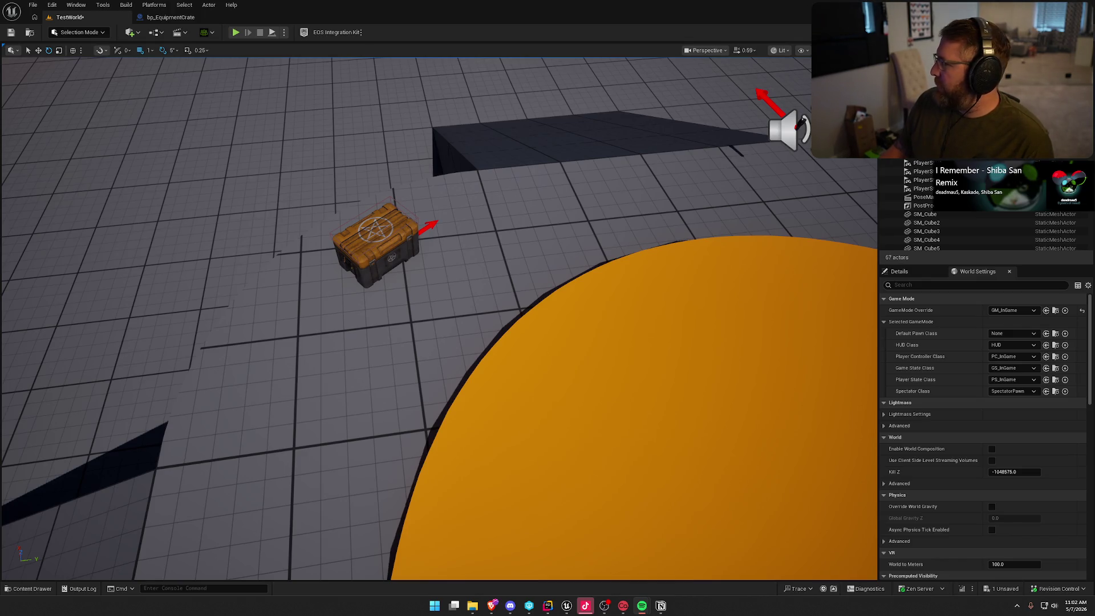
# Orbit the TestWorld view around the crate and ramps, then open the bp_EquipmentCrate blueprint.
pyautogui.moveTo(519, 295); pyautogui.dragTo(502, 320)
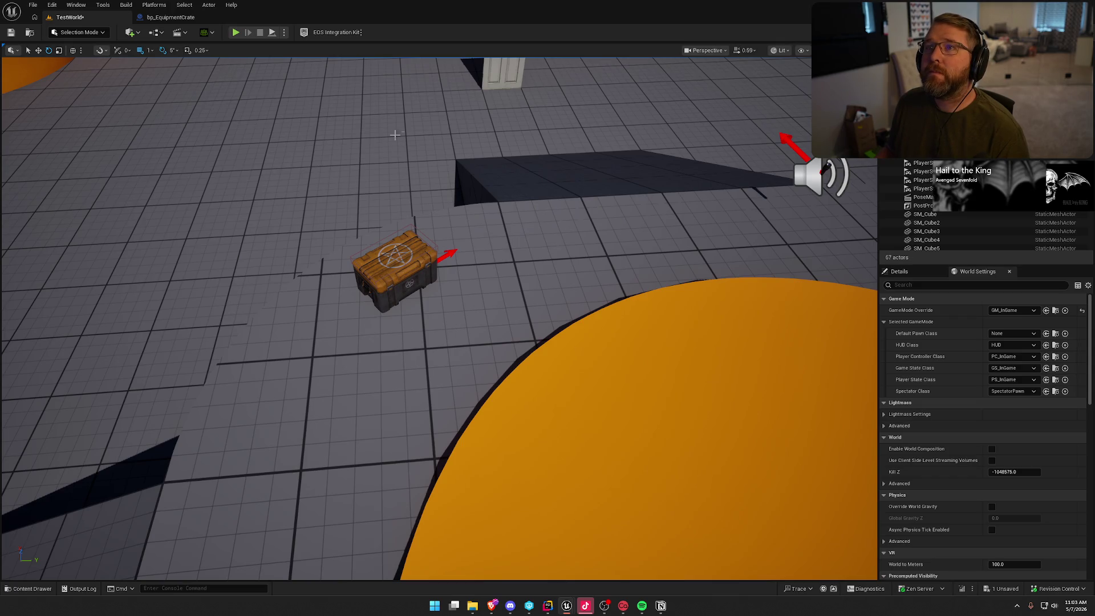
pyautogui.moveTo(435, 272)
pyautogui.mouseDown()
pyautogui.moveTo(451, 285)
pyautogui.moveTo(283, 152)
pyautogui.mouseUp()
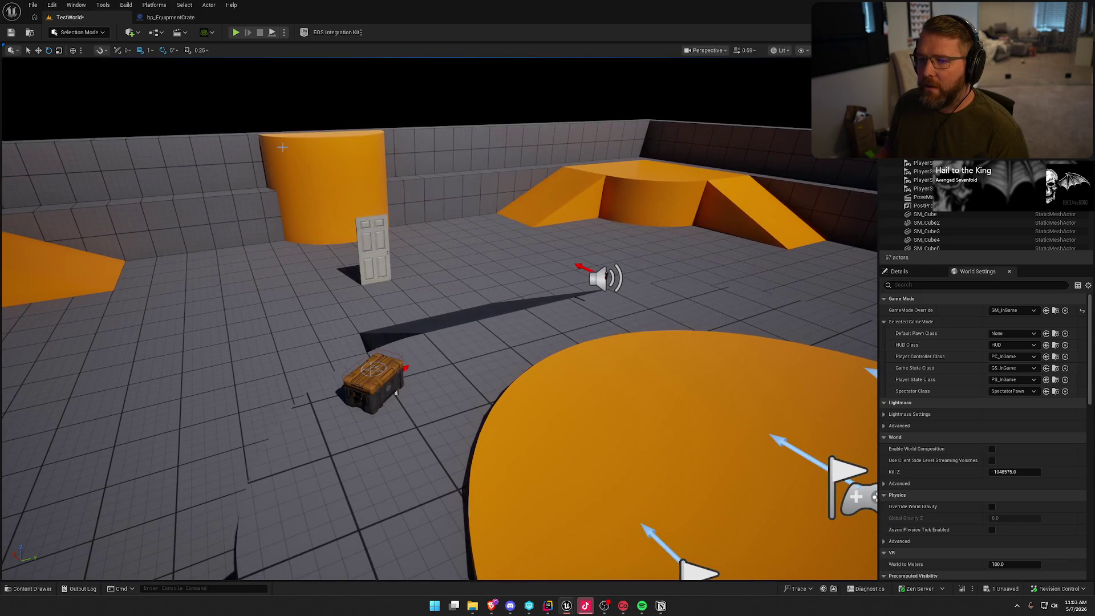
pyautogui.click(171, 17)
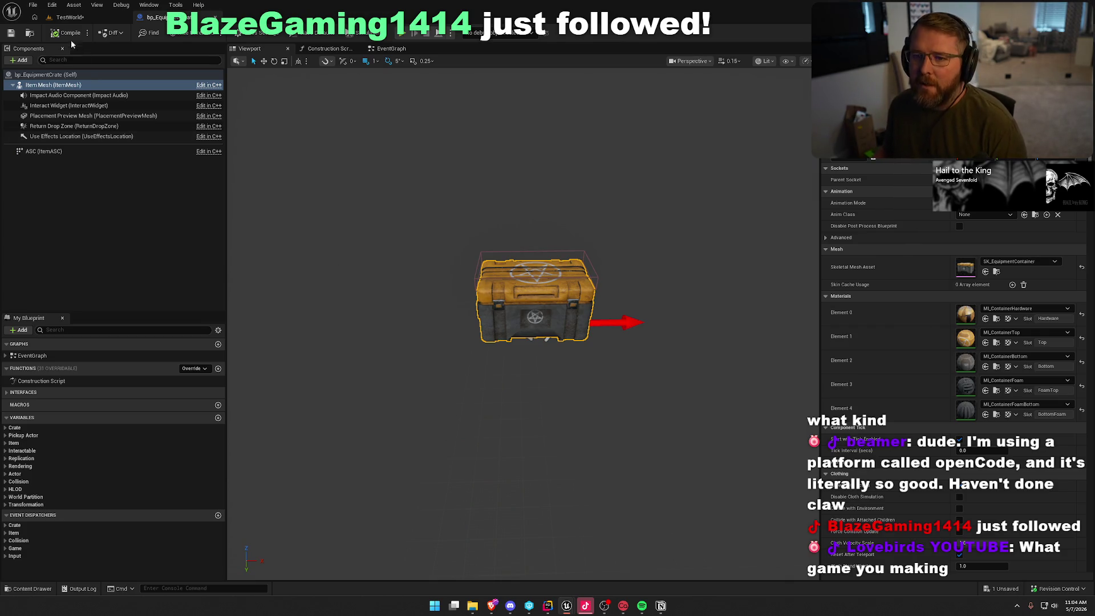
# Dolly in on the crate in the blueprint viewport, then go back to the TestWorld level.
pyautogui.click(193, 196)
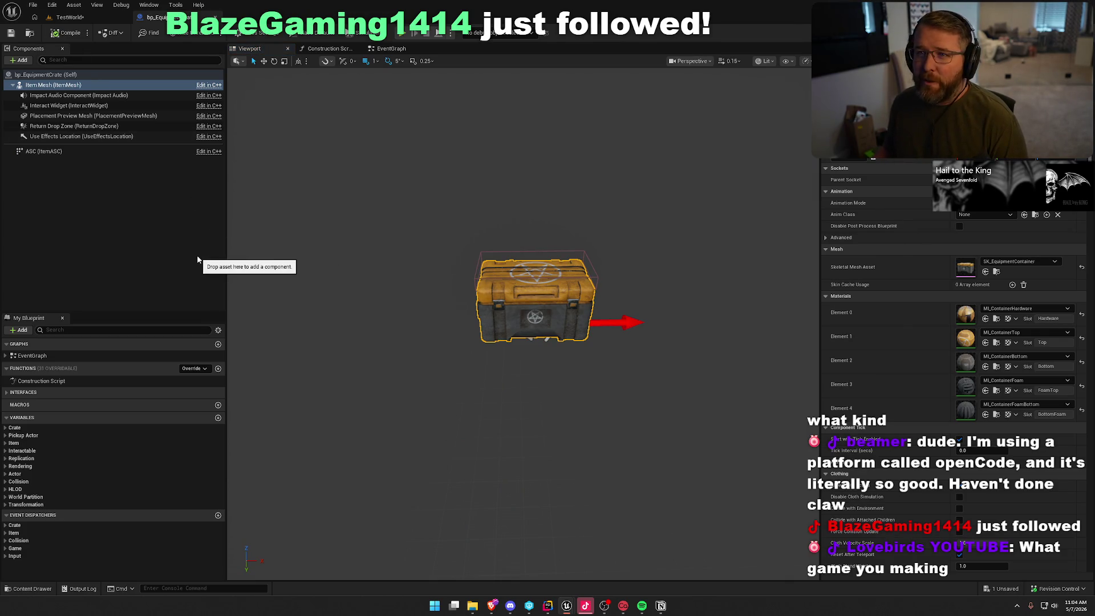
pyautogui.moveTo(394, 300); pyautogui.dragTo(392, 288)
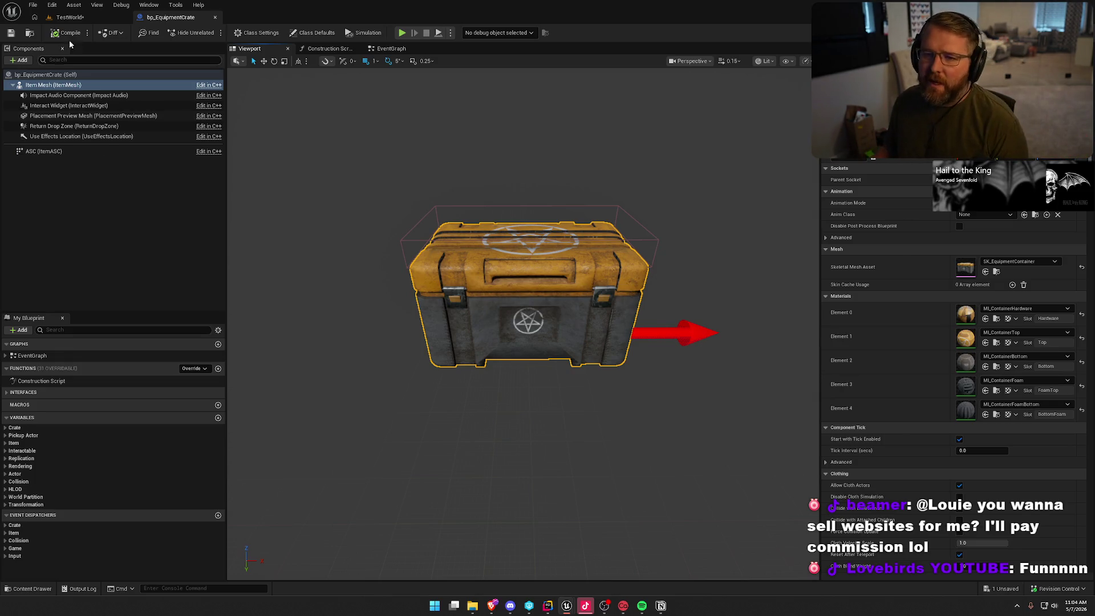
pyautogui.click(68, 17)
# Open the LobbyMenu level from Content > Maps, confirming the Check Out Assets prompt.
pyautogui.hotkey('ctrl', 'space')
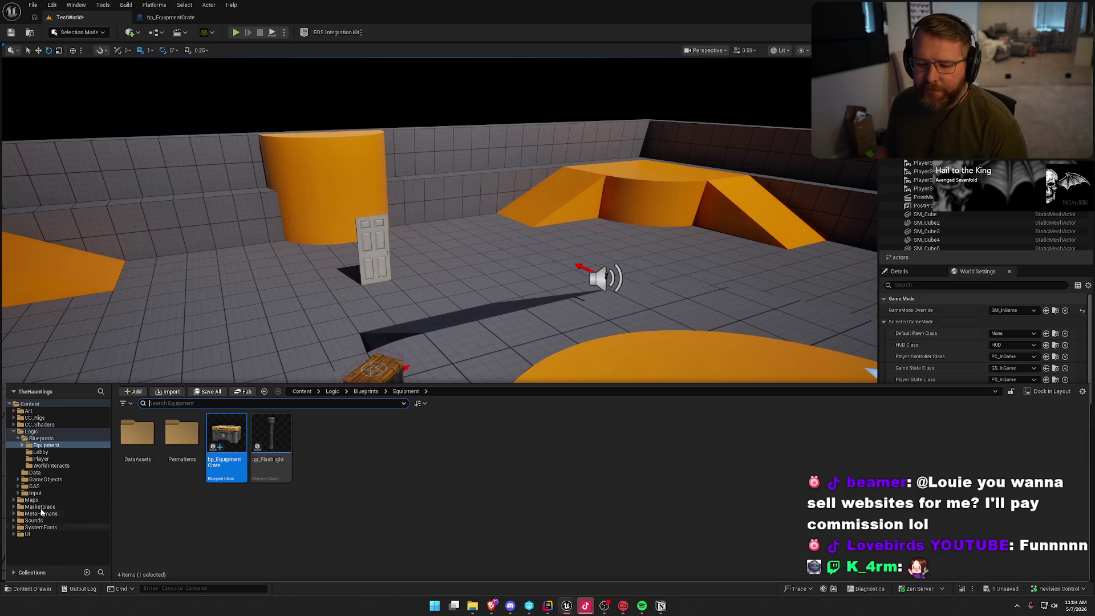
pyautogui.click(174, 454)
pyautogui.doubleClick(226, 448)
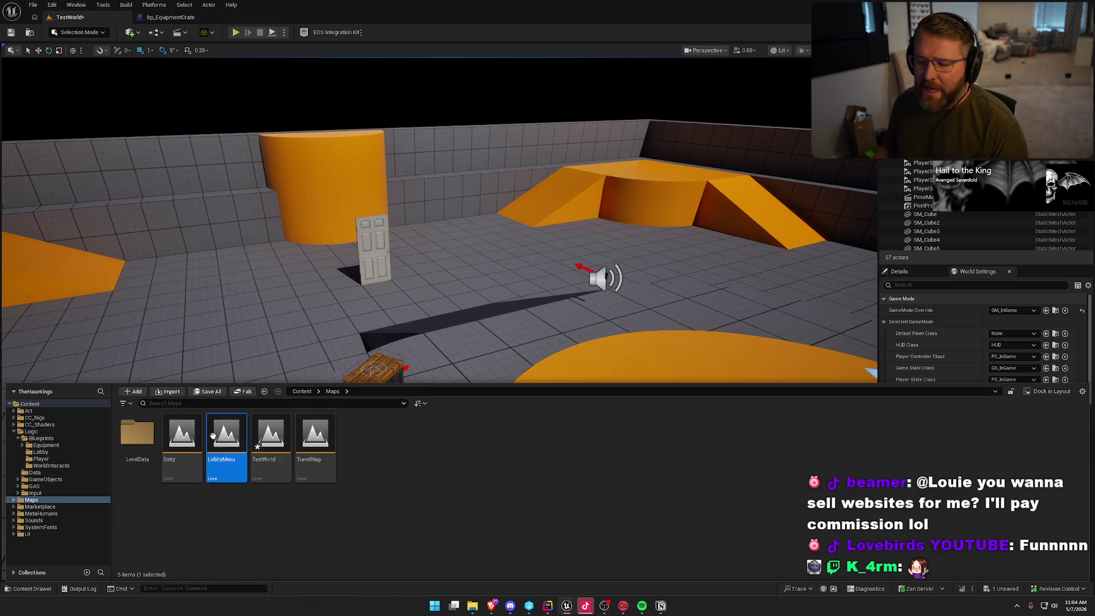
pyautogui.click(572, 398)
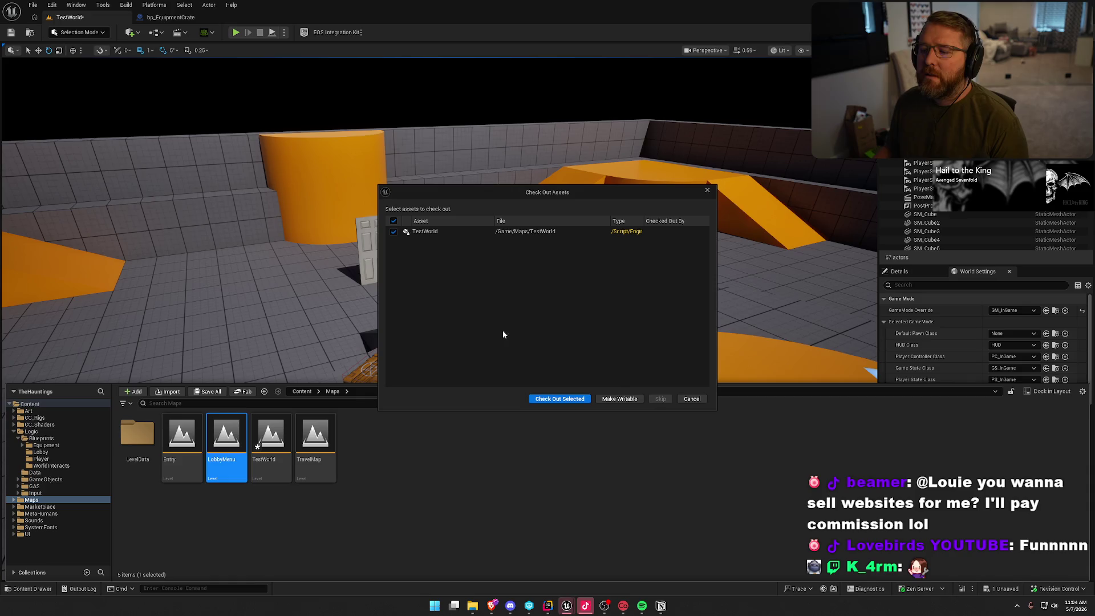
pyautogui.click(573, 398)
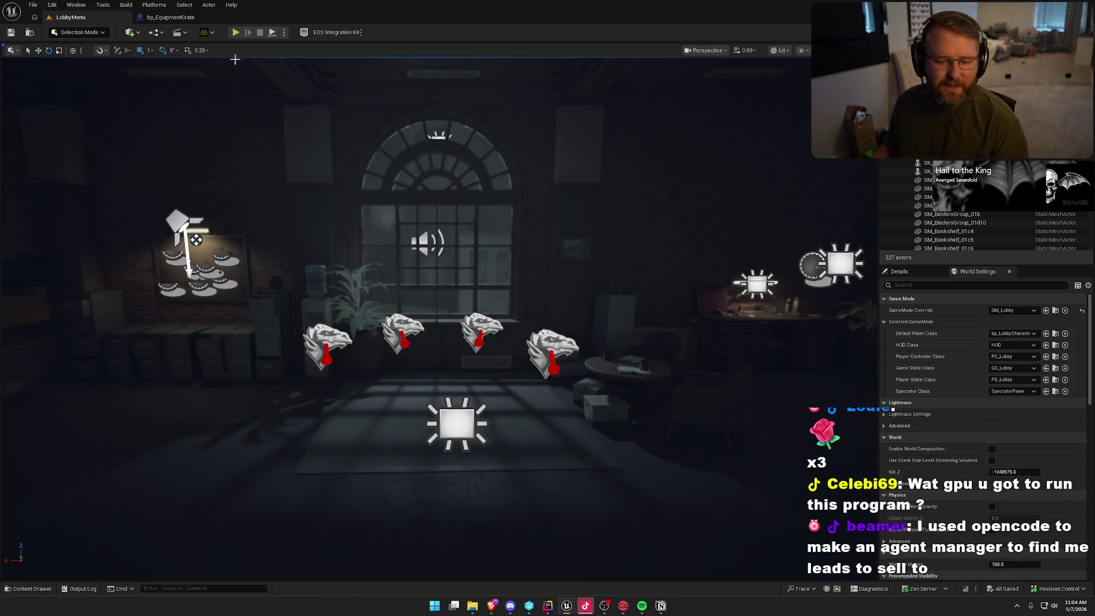
# Play the lobby, open all errored blueprints, and view UI_EquipmentSlot's event graph.
pyautogui.click(236, 31)
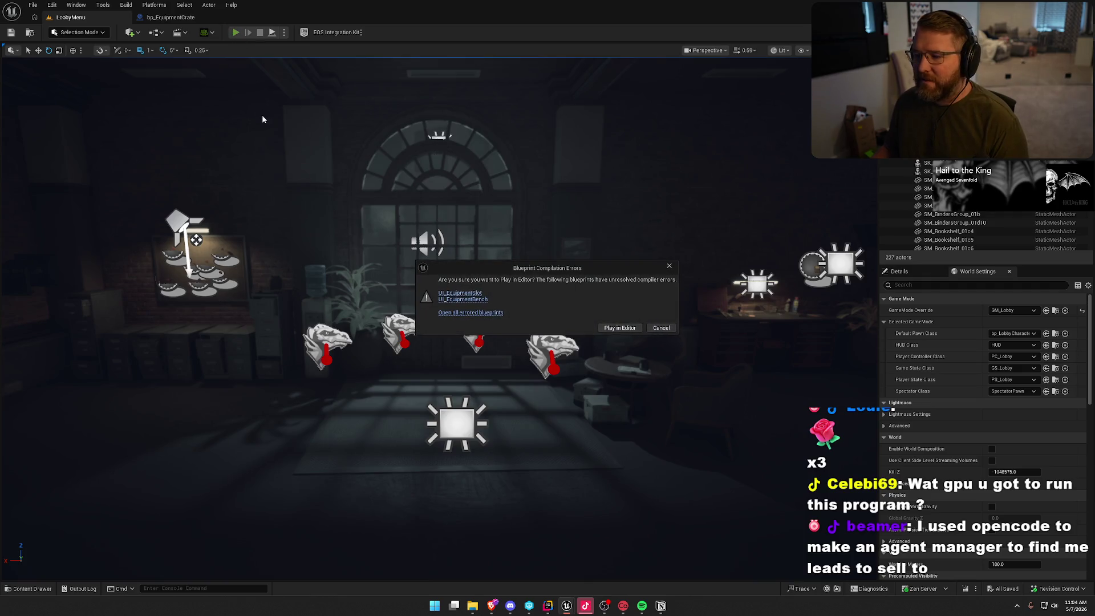
pyautogui.click(475, 314)
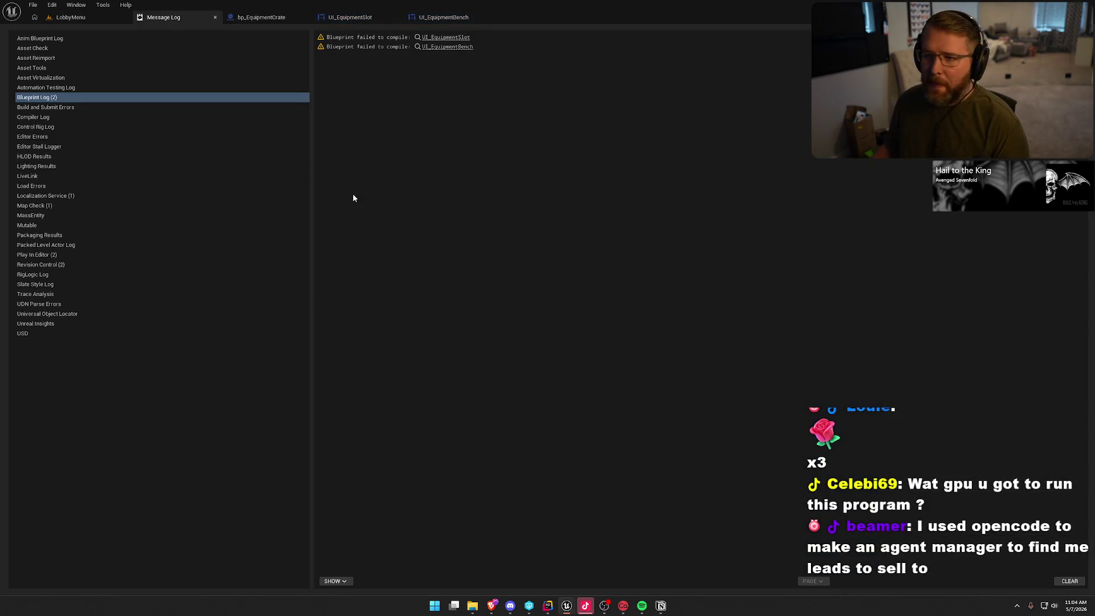
pyautogui.click(378, 21)
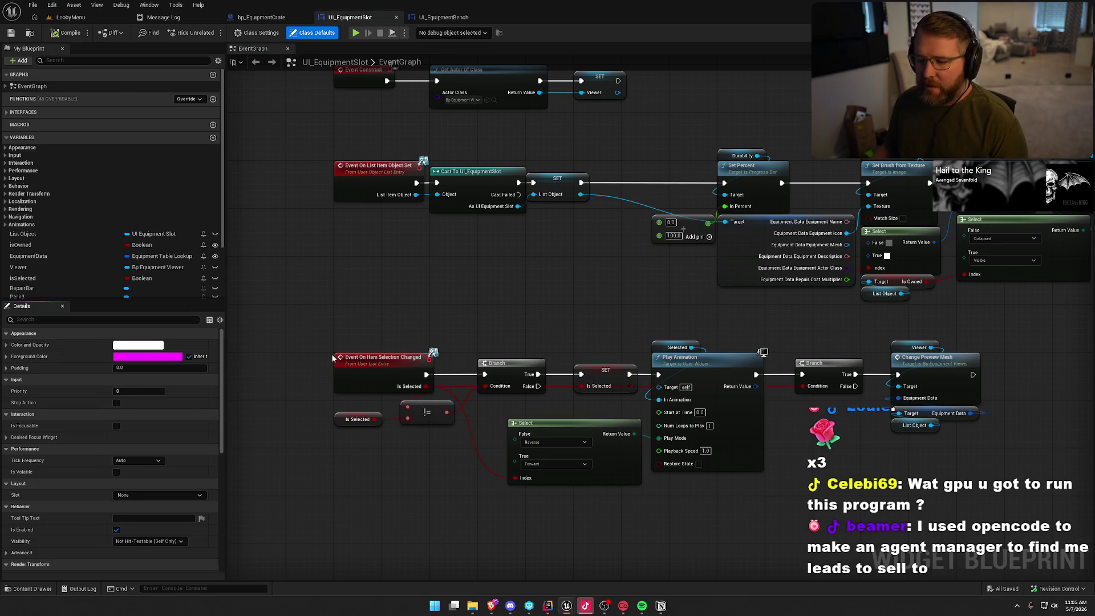
# Compile UI_EquipmentBench and jump to the erroring For Each Loop in InitEquipmentList.
pyautogui.click(444, 17)
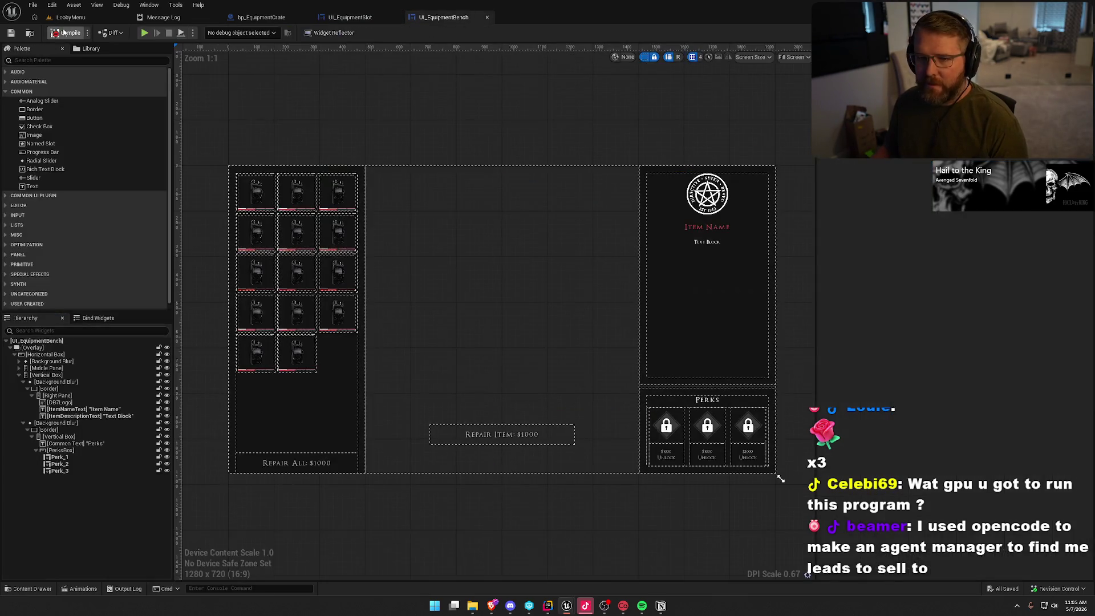
pyautogui.click(56, 34)
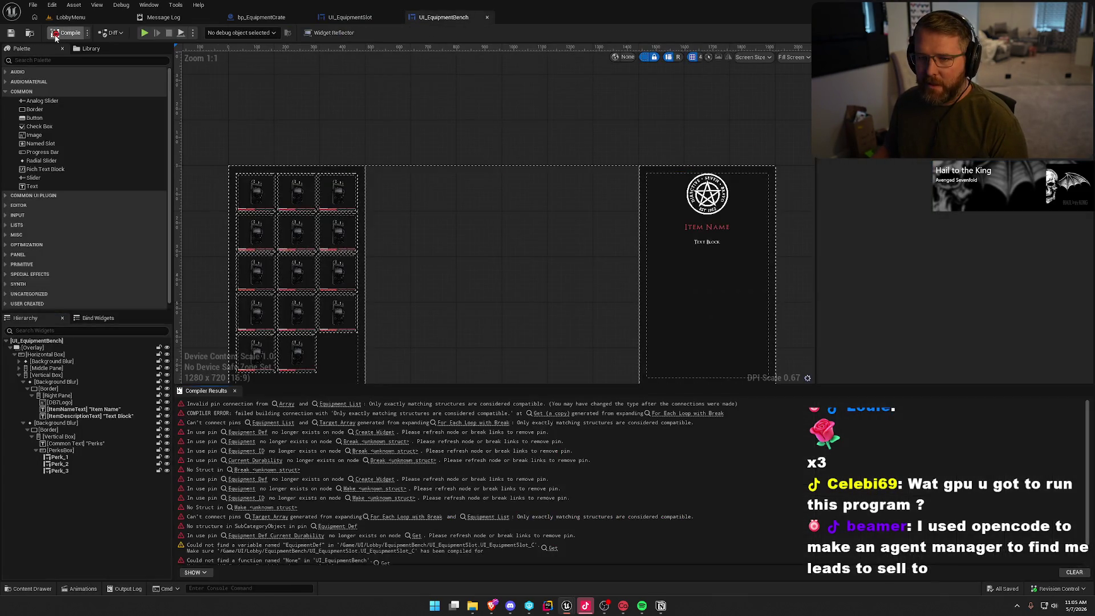
pyautogui.click(282, 403)
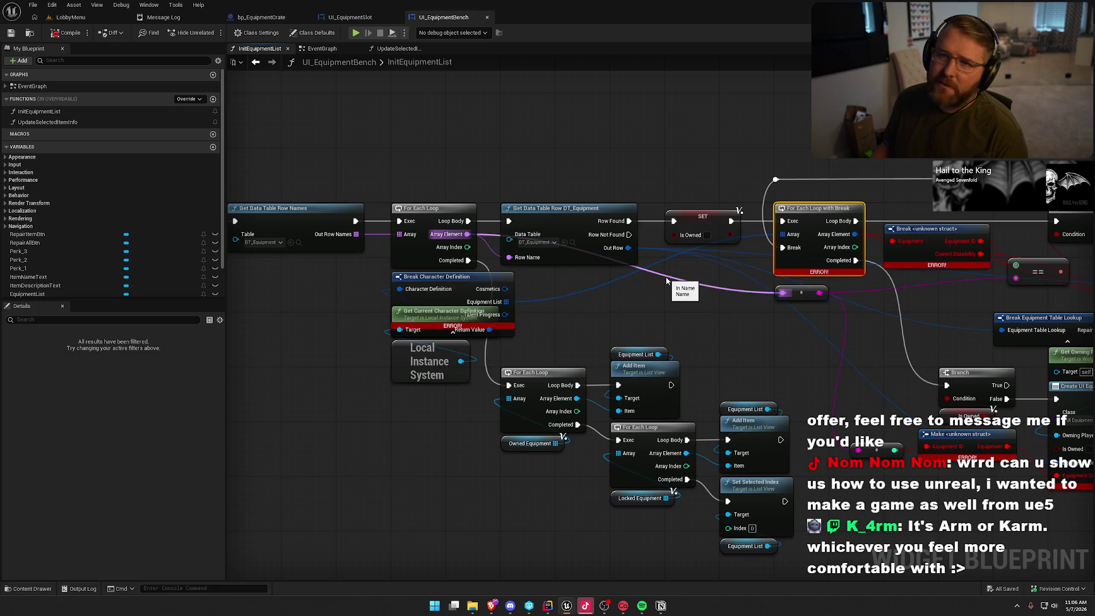
# Bring the erroring loop into view and try searching 'break' from its Array Element pin.
pyautogui.moveTo(476, 160); pyautogui.dragTo(519, 165)
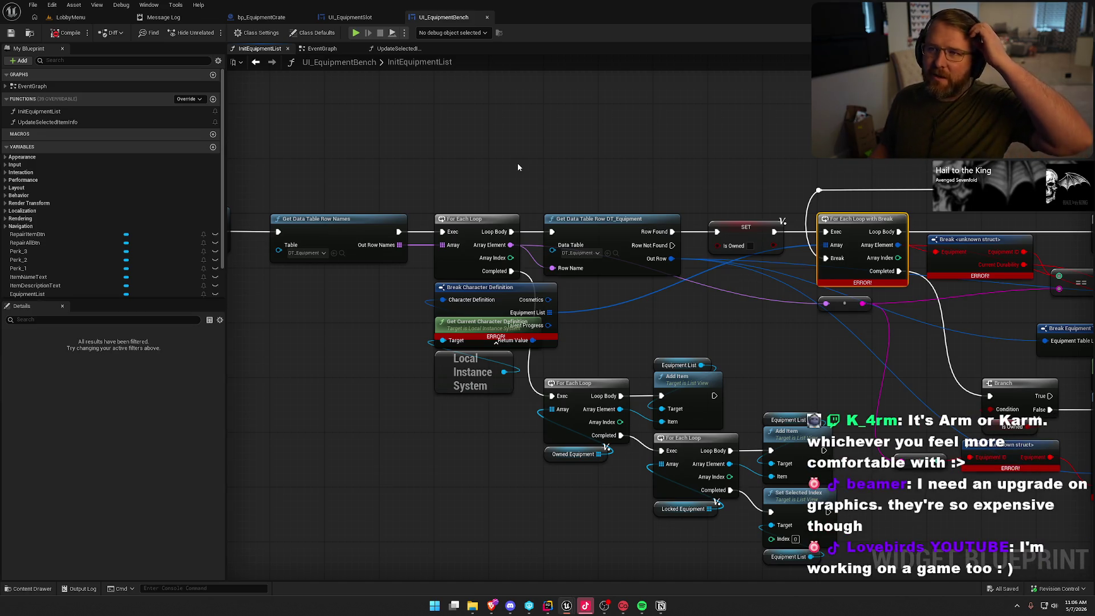
pyautogui.moveTo(505, 164); pyautogui.dragTo(519, 195)
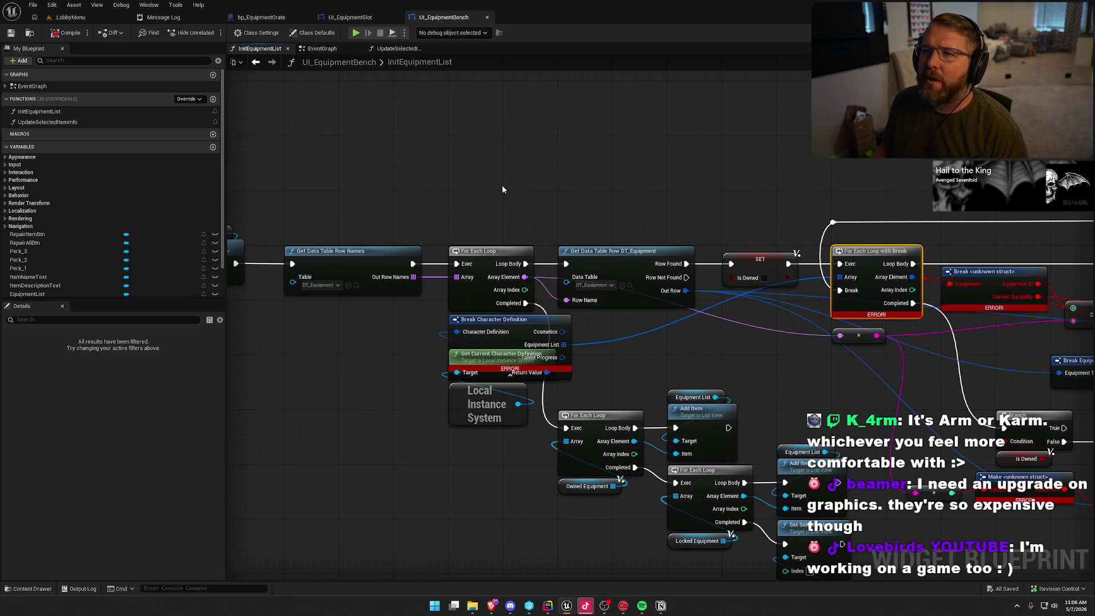
pyautogui.moveTo(422, 178); pyautogui.dragTo(368, 71)
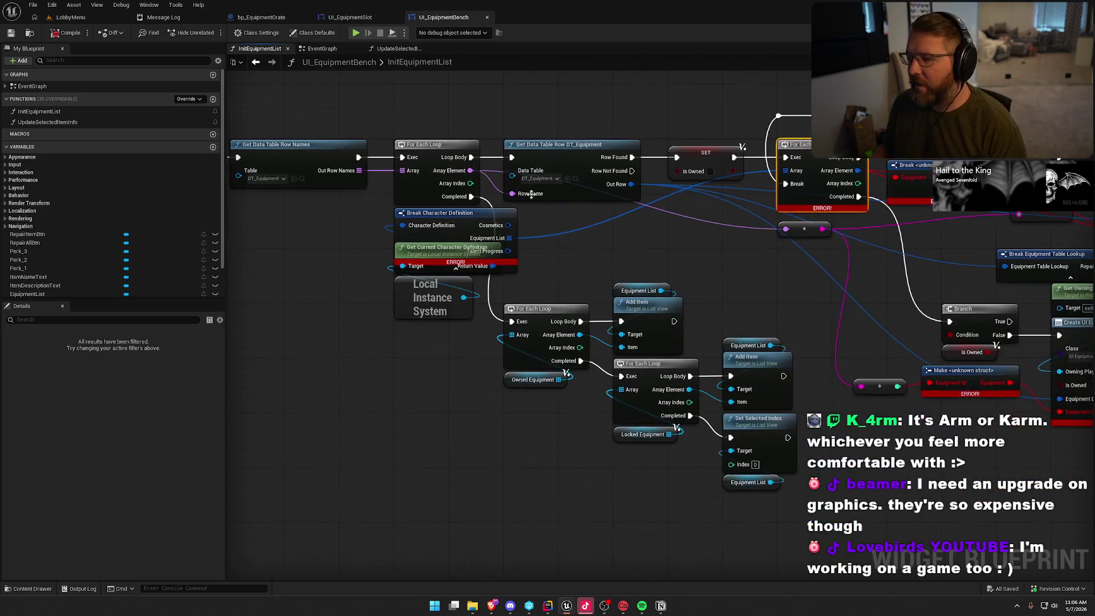
pyautogui.moveTo(581, 255); pyautogui.dragTo(546, 235)
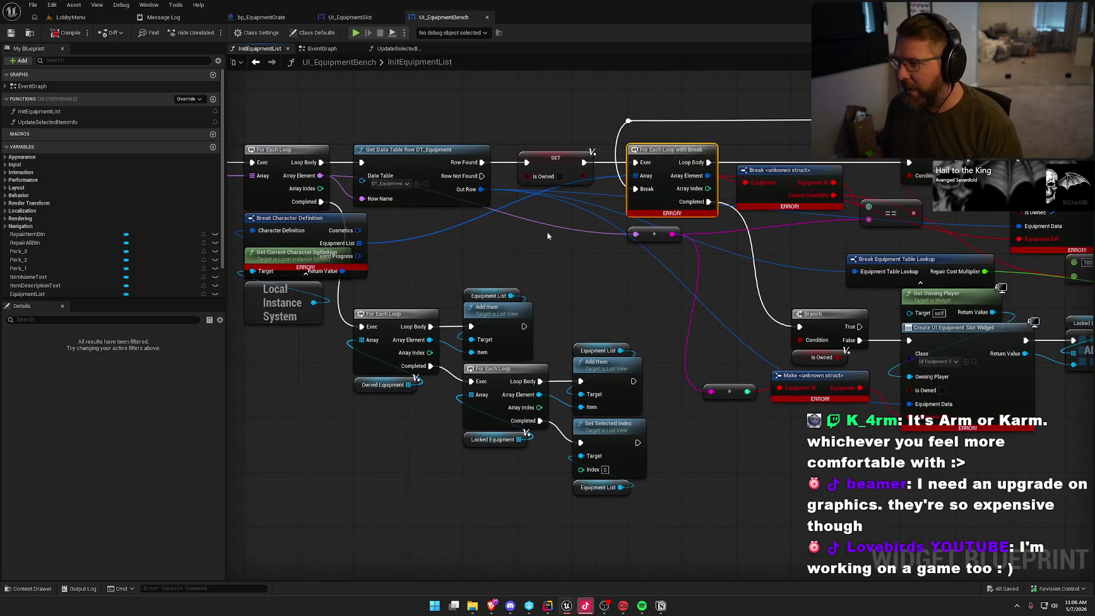
pyautogui.moveTo(715, 227); pyautogui.dragTo(507, 236)
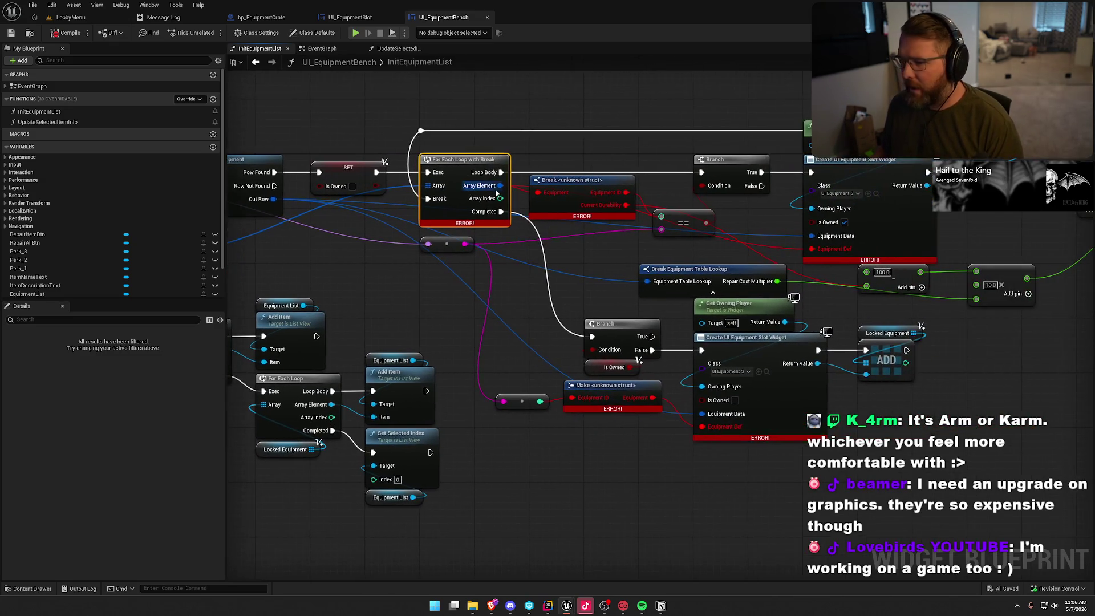
pyautogui.moveTo(500, 186); pyautogui.dragTo(555, 244)
pyautogui.write('breka')
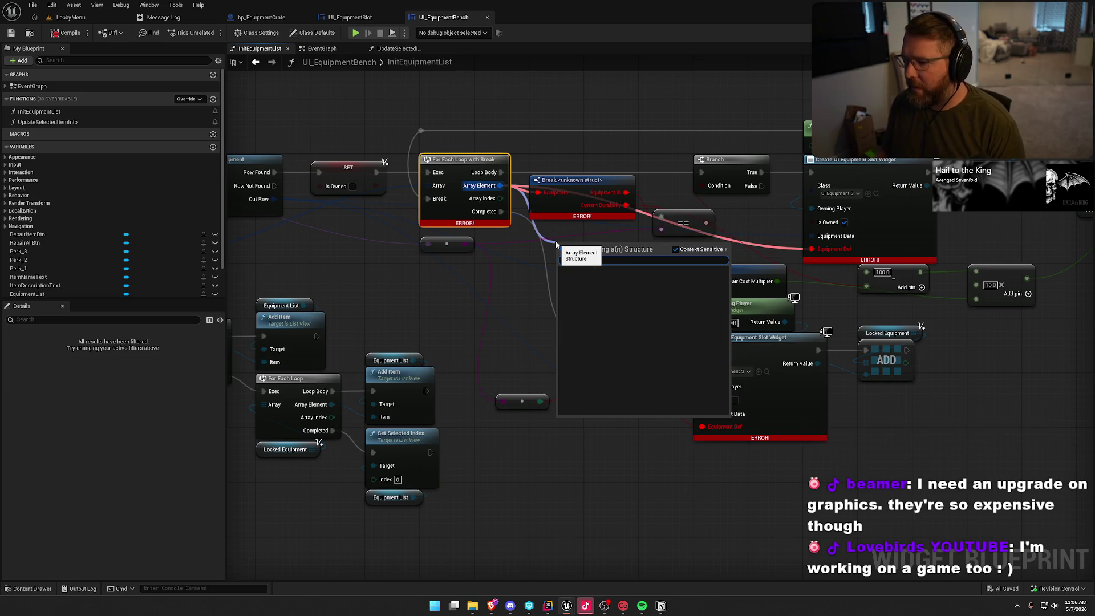
pyautogui.click(521, 295)
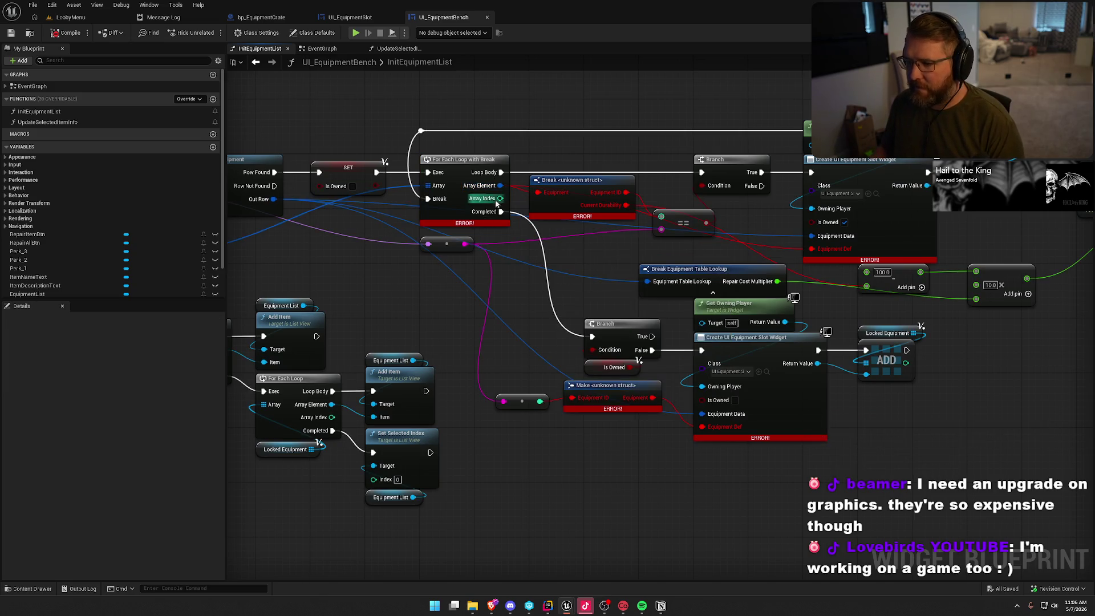
pyautogui.moveTo(500, 186)
pyautogui.mouseDown()
pyautogui.moveTo(533, 254)
pyautogui.moveTo(515, 252)
pyautogui.moveTo(584, 271)
pyautogui.moveTo(620, 237)
pyautogui.mouseUp()
pyautogui.write('break')
# Refresh the Break Character Definition node to clear its error.
pyautogui.moveTo(255, 229); pyautogui.dragTo(354, 201)
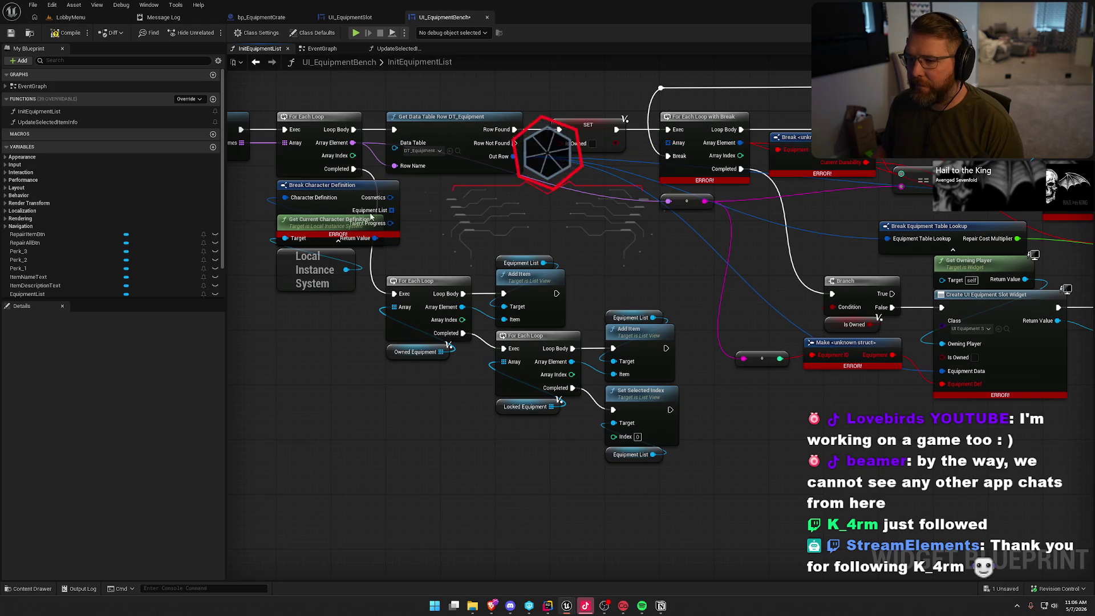
pyautogui.rightClick(354, 201)
pyautogui.click(406, 252)
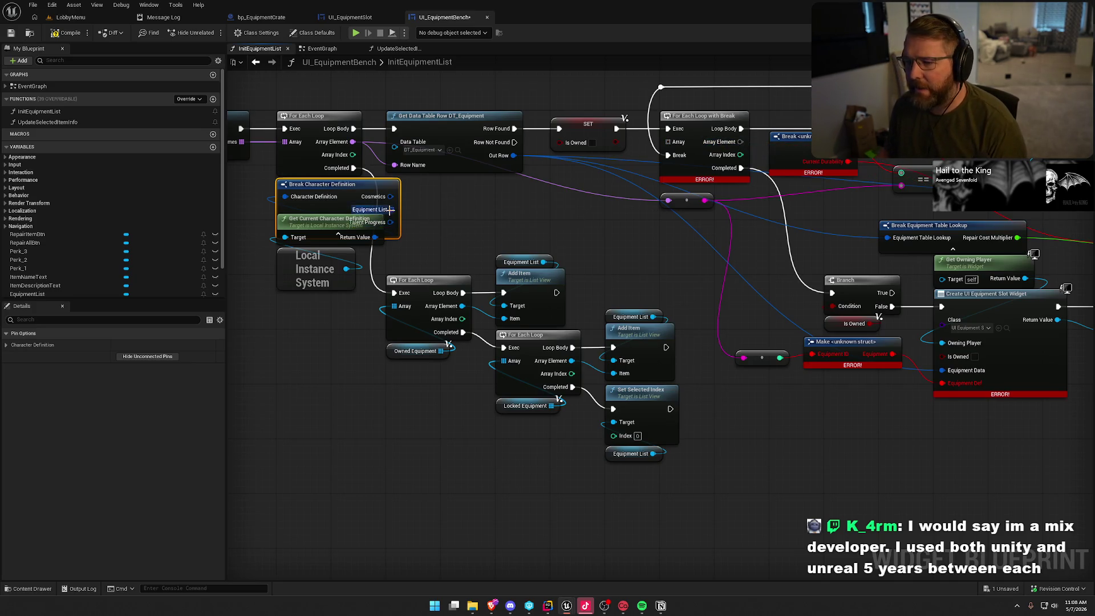
# Feed Equipment List into the loop, add Break Character Equipment Data, and wire Equipment ID to the comparison.
pyautogui.moveTo(391, 209); pyautogui.dragTo(667, 141)
pyautogui.moveTo(740, 142)
pyautogui.mouseDown()
pyautogui.moveTo(777, 209)
pyautogui.moveTo(681, 225)
pyautogui.mouseUp()
pyautogui.write('break')
pyautogui.press('Return')
pyautogui.moveTo(795, 219); pyautogui.dragTo(554, 255)
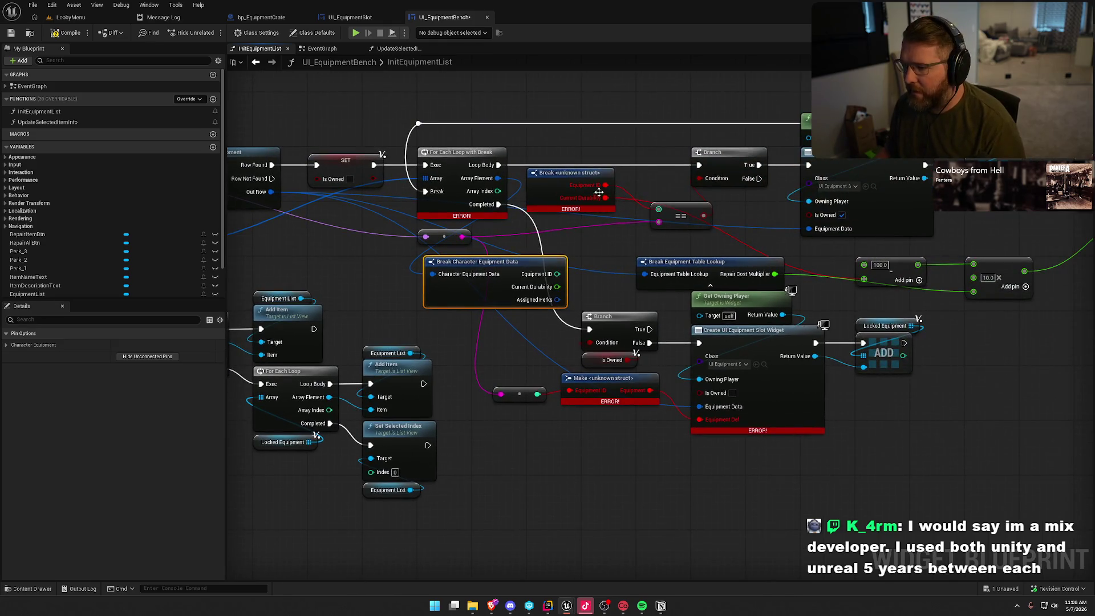
pyautogui.moveTo(659, 210)
pyautogui.mouseDown()
pyautogui.moveTo(557, 274)
pyautogui.moveTo(563, 300)
pyautogui.moveTo(557, 287)
pyautogui.mouseUp()
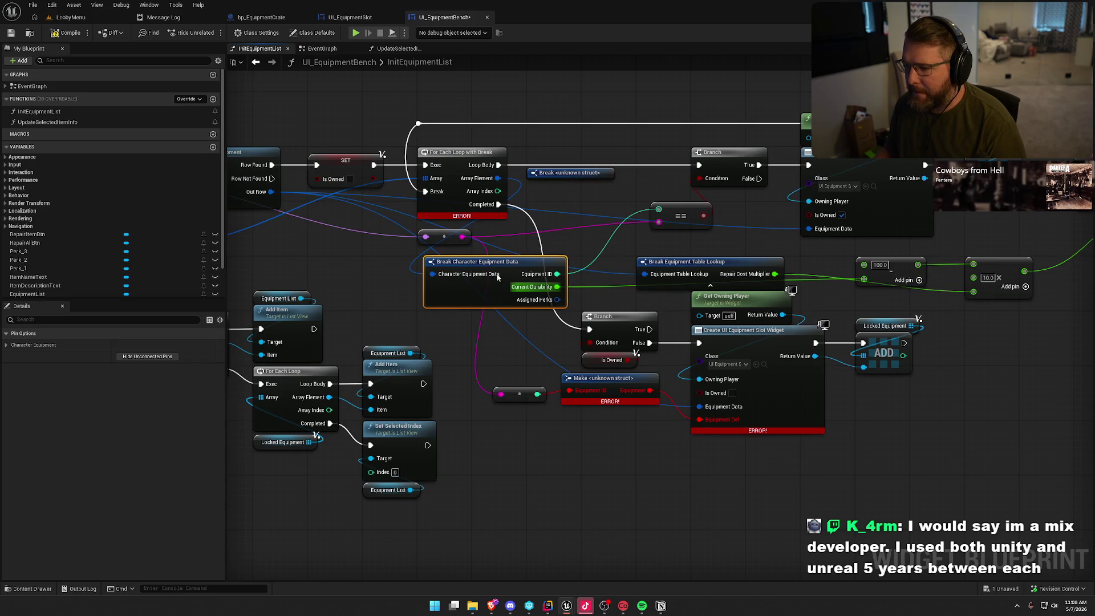
# Hide the Assigned Perks pin, delete the unknown-struct break, and wire Array Element into the equipment data break.
pyautogui.click(157, 357)
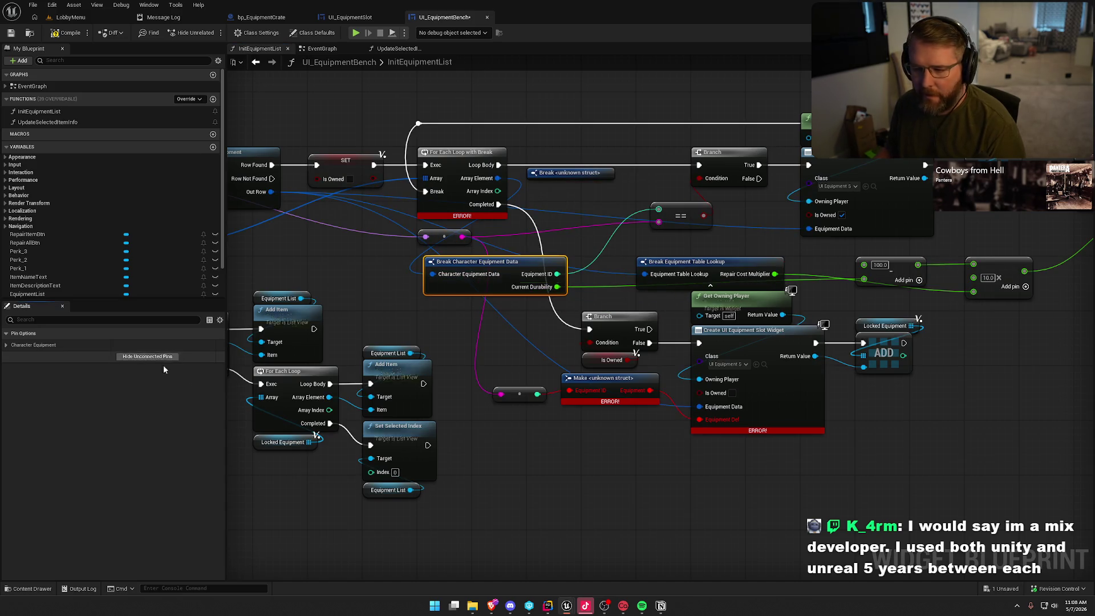
pyautogui.click(556, 174)
pyautogui.press('Delete')
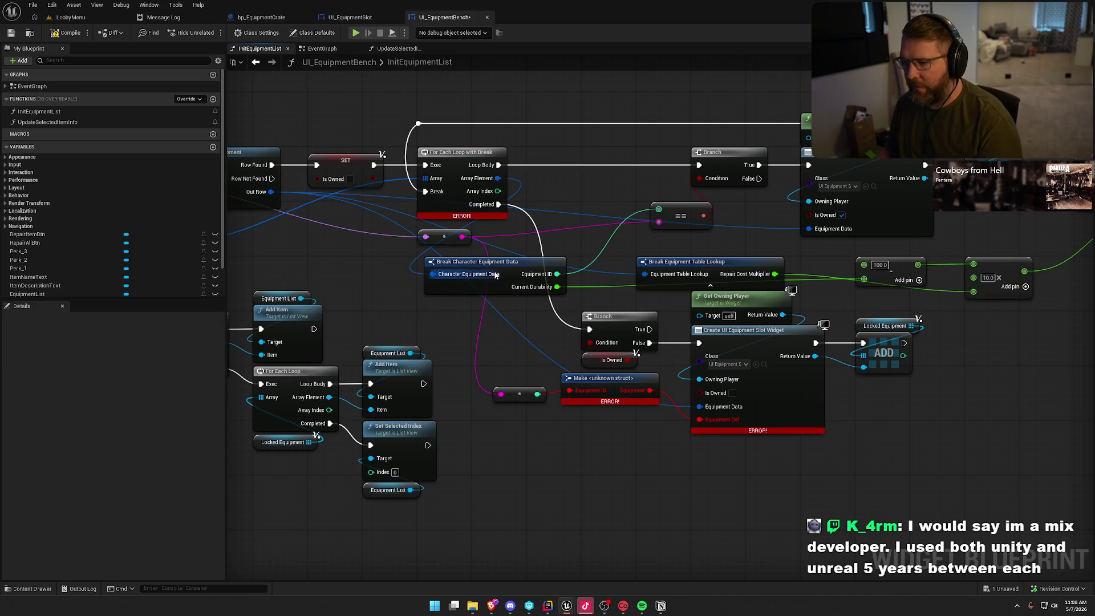
pyautogui.moveTo(432, 273)
pyautogui.mouseDown()
pyautogui.moveTo(558, 207)
pyautogui.moveTo(498, 178)
pyautogui.mouseUp()
pyautogui.moveTo(502, 265); pyautogui.dragTo(605, 169)
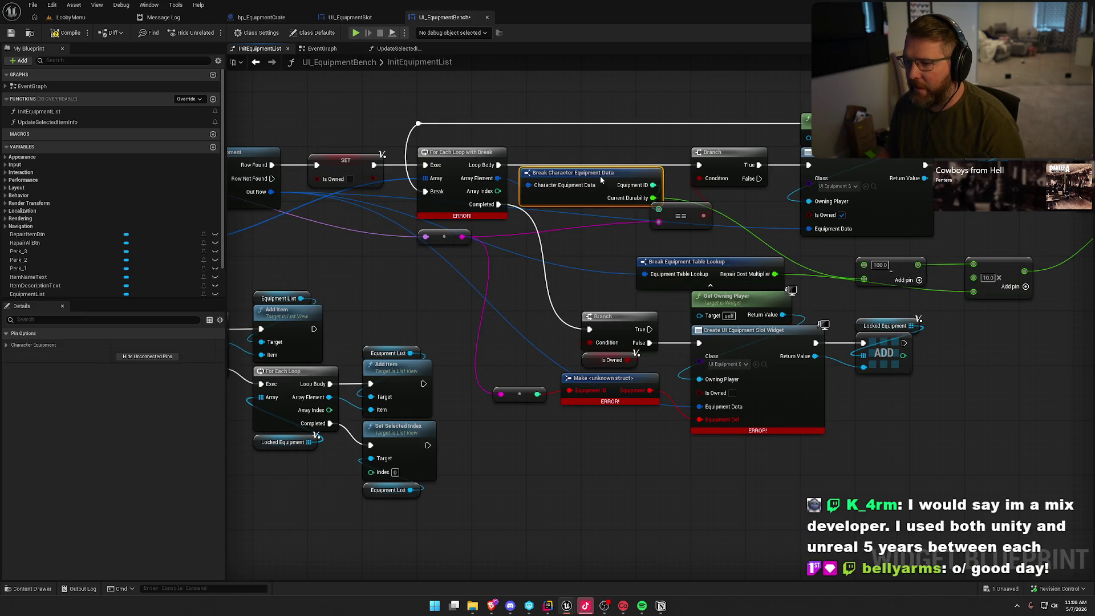
# Drop the stale Equipment Def input from slot creation and delete the broken Make struct and reroute.
pyautogui.moveTo(697, 213); pyautogui.dragTo(739, 213)
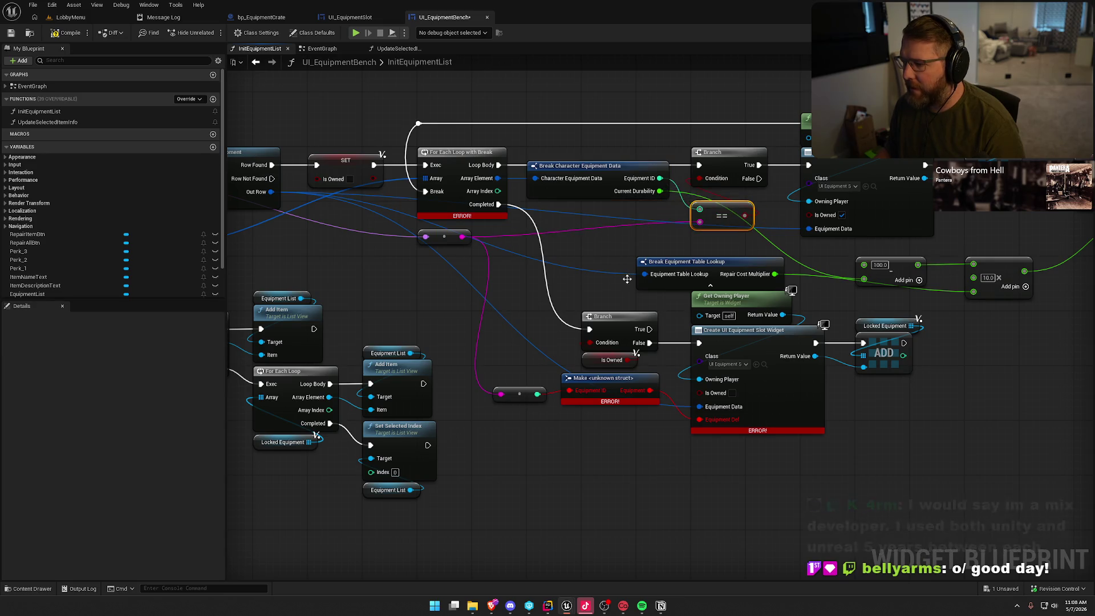
pyautogui.moveTo(572, 170); pyautogui.dragTo(629, 158)
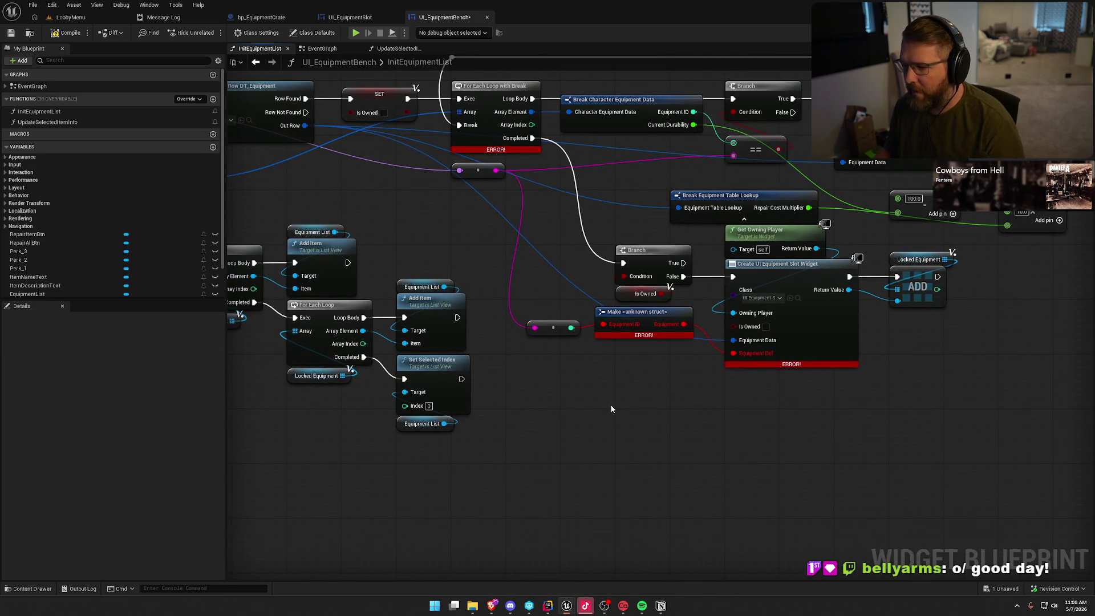
pyautogui.moveTo(611, 409)
pyautogui.mouseDown()
pyautogui.moveTo(695, 417)
pyautogui.moveTo(634, 412)
pyautogui.mouseUp()
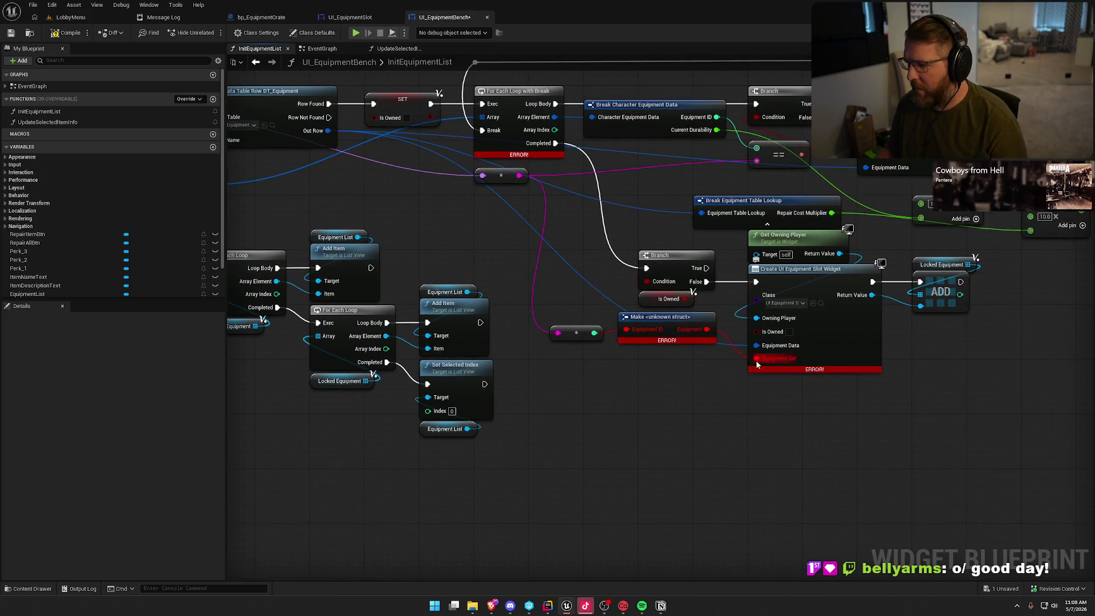
pyautogui.keyDown('alt'); pyautogui.click(756, 359); pyautogui.keyUp('alt')
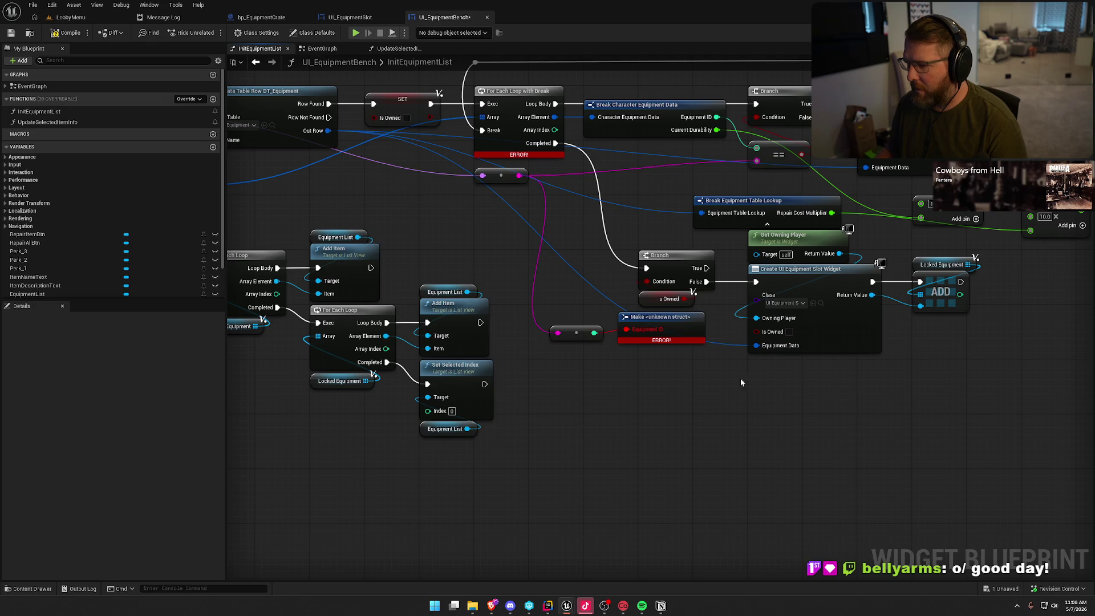
pyautogui.moveTo(693, 375); pyautogui.dragTo(567, 336)
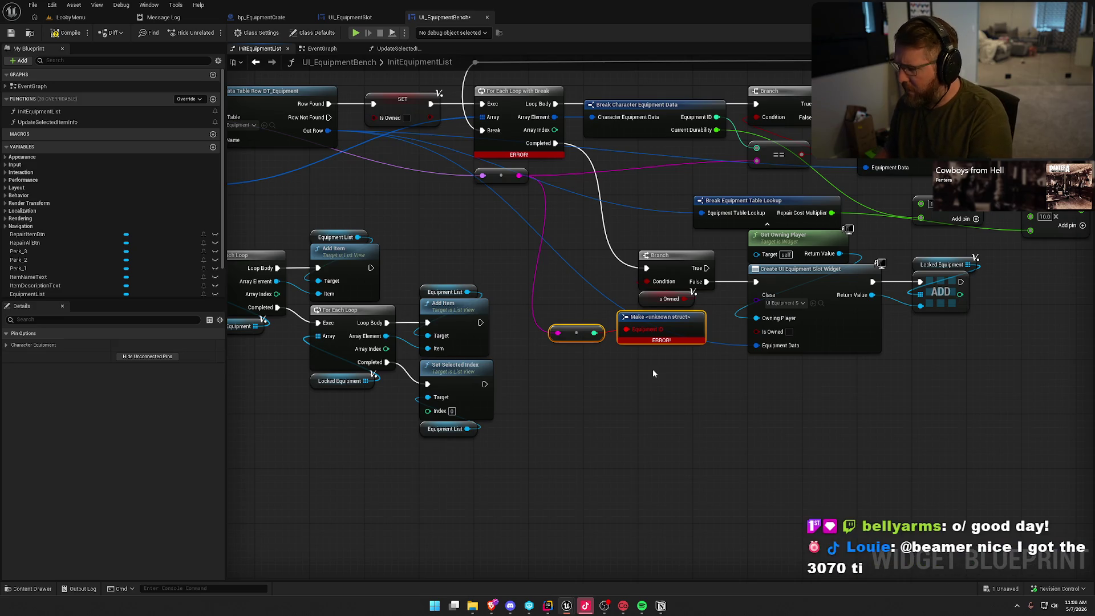
pyautogui.press('Delete')
pyautogui.moveTo(690, 376); pyautogui.dragTo(600, 378)
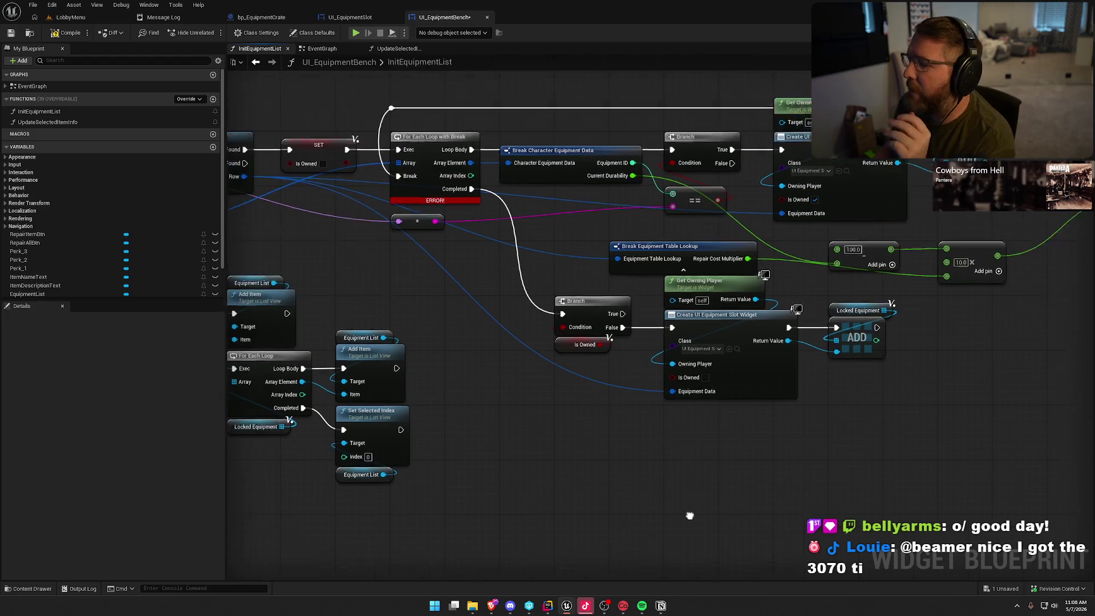
pyautogui.click(84, 18)
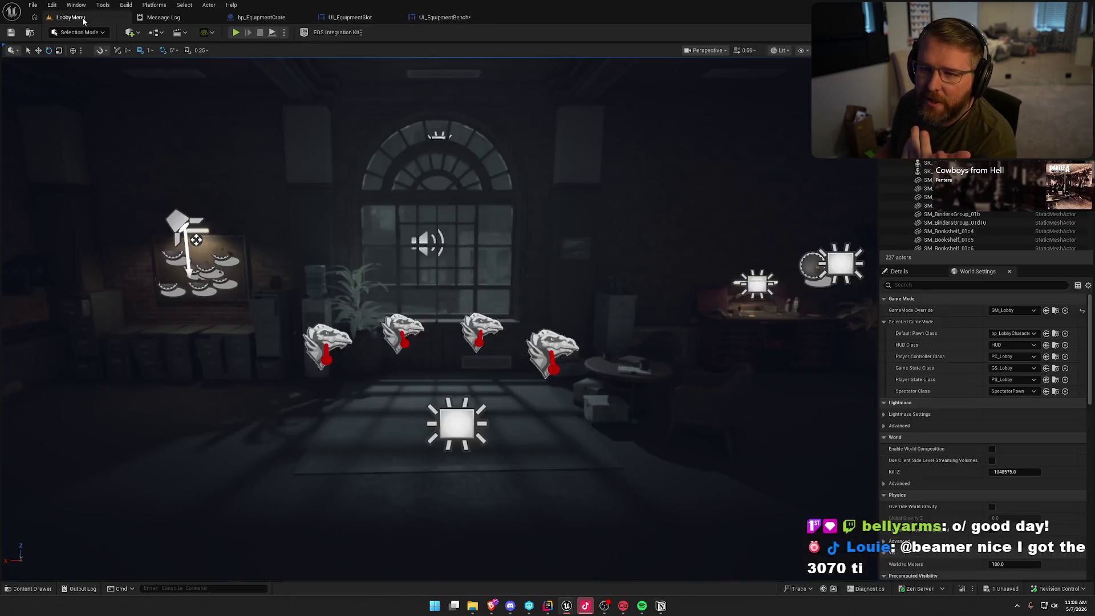
# Recompile UI_EquipmentBench and add a Get Equipment Data node off the As UI Equipment Slot cast.
pyautogui.click(430, 21)
pyautogui.click(49, 33)
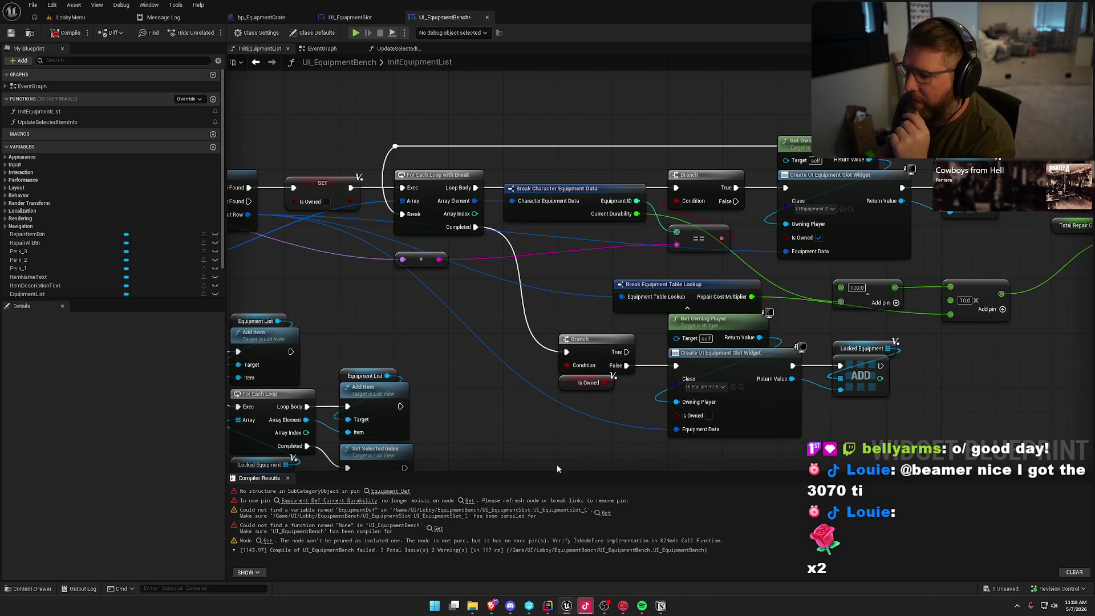
pyautogui.click(394, 491)
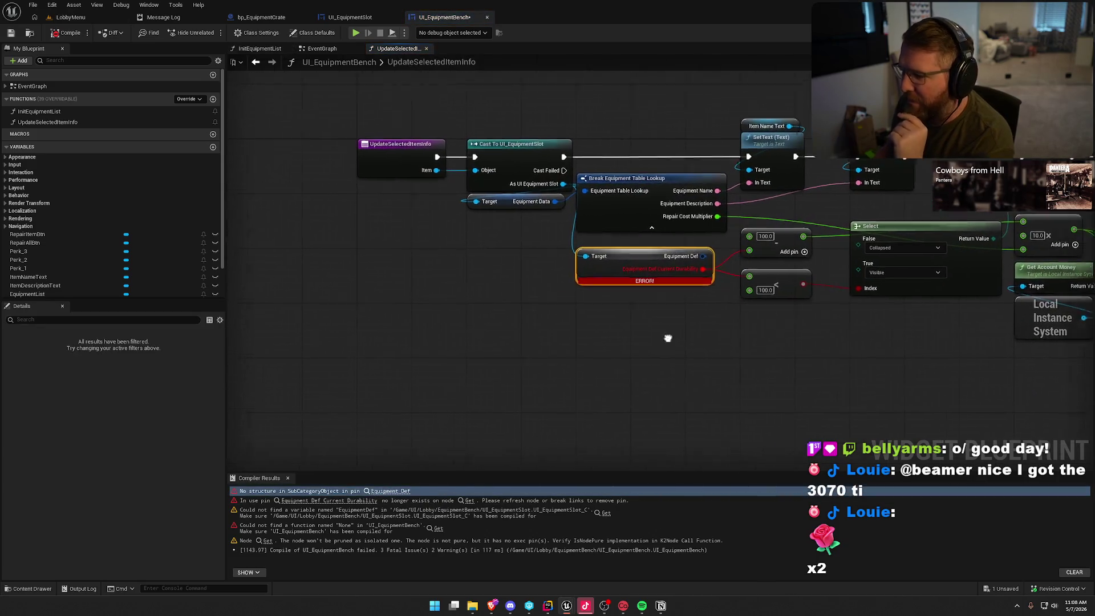
pyautogui.moveTo(378, 146); pyautogui.dragTo(416, 271)
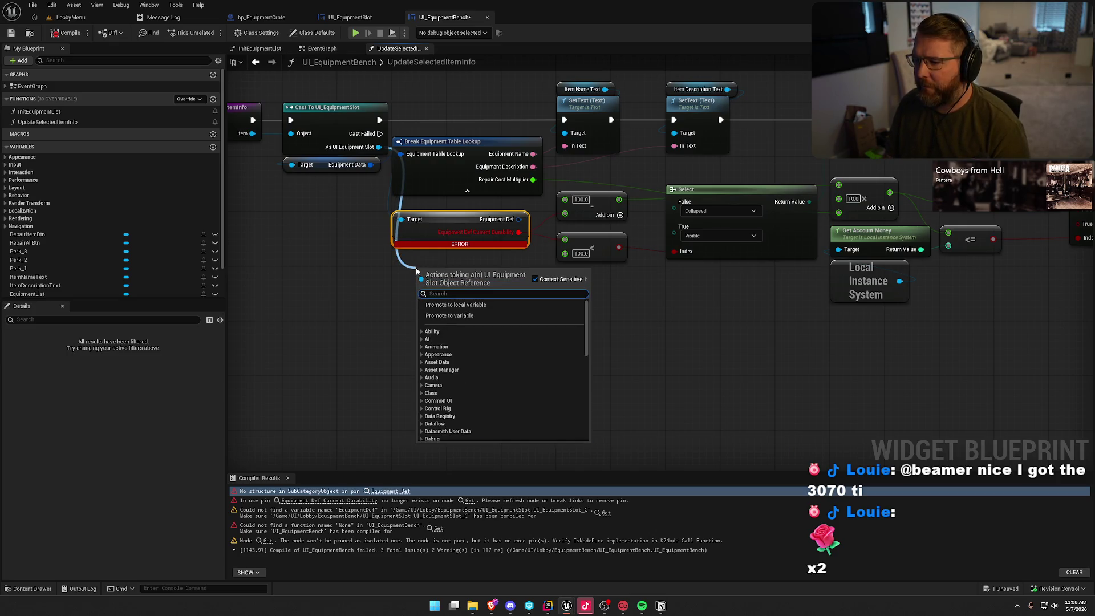
pyautogui.write('equip')
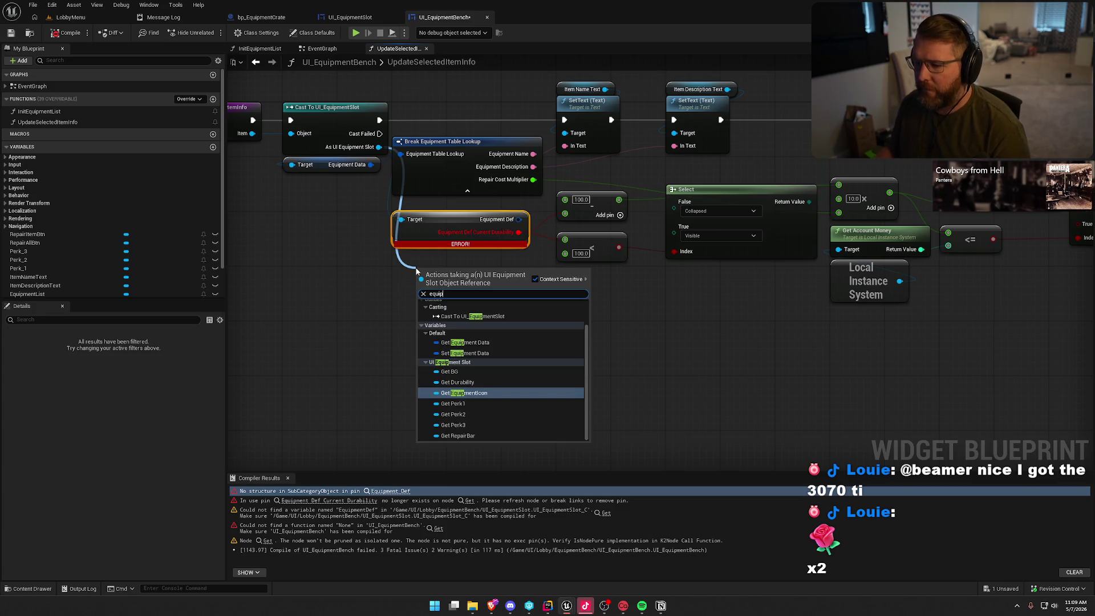
pyautogui.click(478, 342)
# Split the Equipment Data pin into its six fields and reposition the getter, undoing a stray unlink.
pyautogui.rightClick(502, 275)
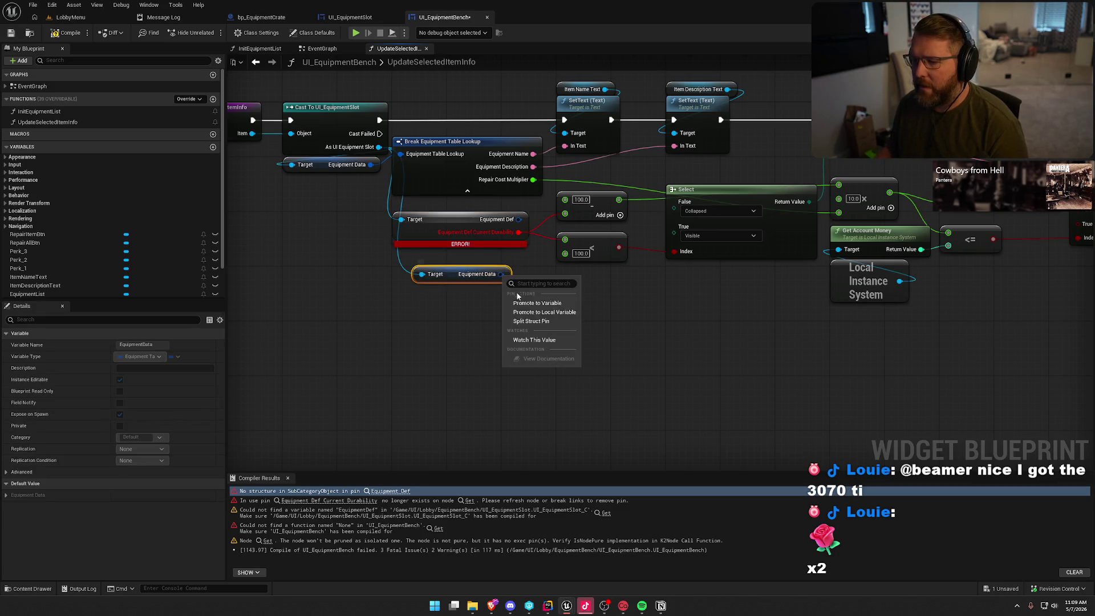
pyautogui.click(530, 316)
pyautogui.moveTo(447, 297); pyautogui.dragTo(399, 283)
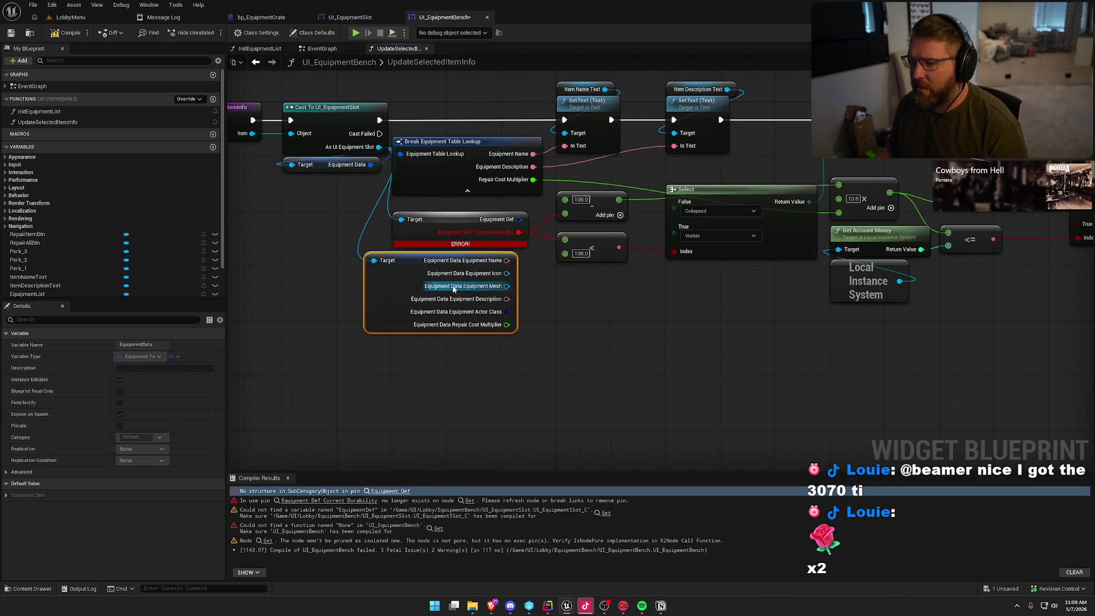
pyautogui.moveTo(518, 232)
pyautogui.keyDown('ctrl'); pyautogui.mouseDown()
pyautogui.moveTo(535, 305)
pyautogui.moveTo(547, 314)
pyautogui.mouseUp(); pyautogui.keyUp('ctrl')
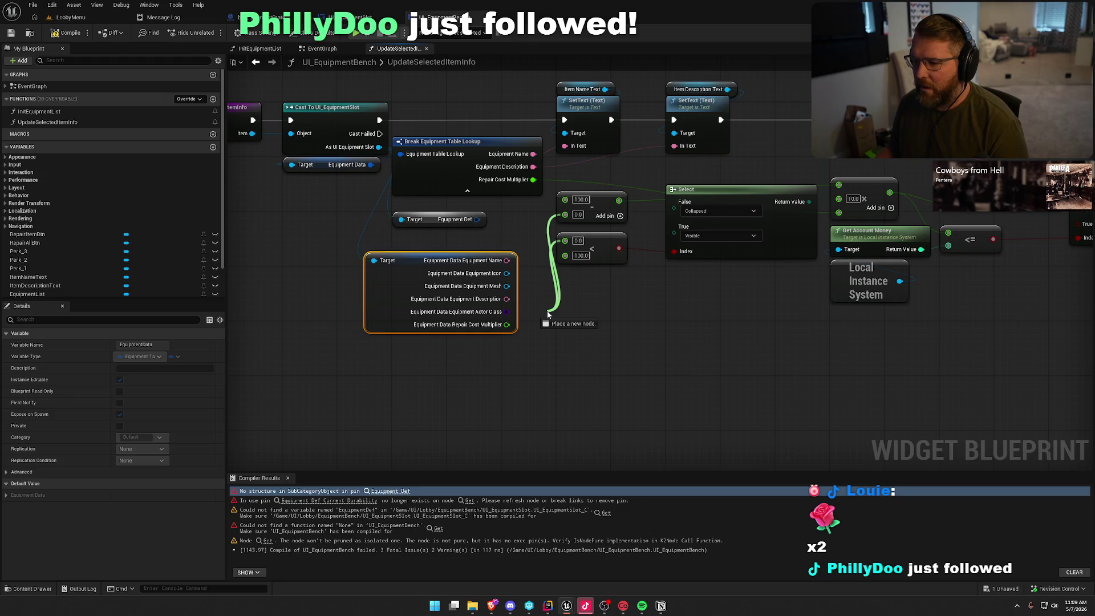
pyautogui.keyDown('ctrl'); pyautogui.moveTo(548, 315); pyautogui.dragTo(547, 314); pyautogui.keyUp('ctrl')
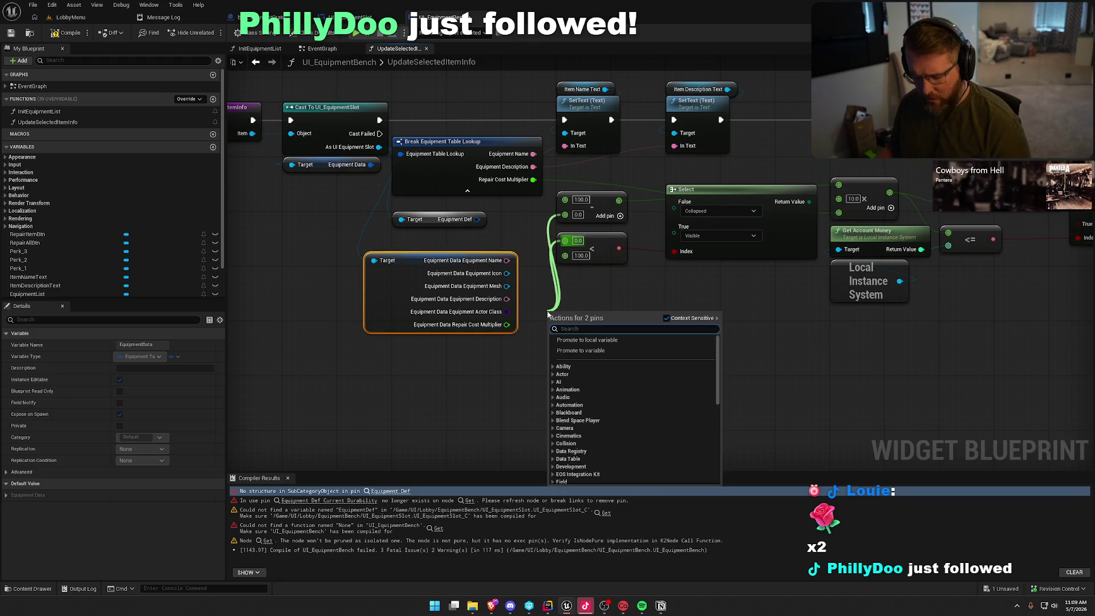
pyautogui.press('Escape')
pyautogui.hotkey('ctrl', 'z')
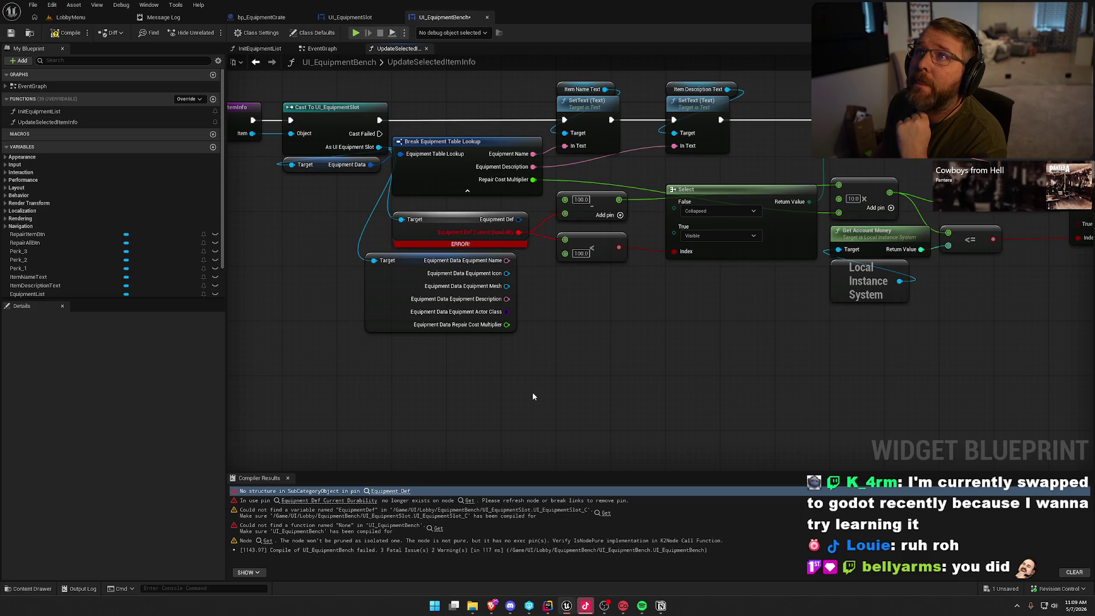
pyautogui.moveTo(562, 413); pyautogui.dragTo(564, 379)
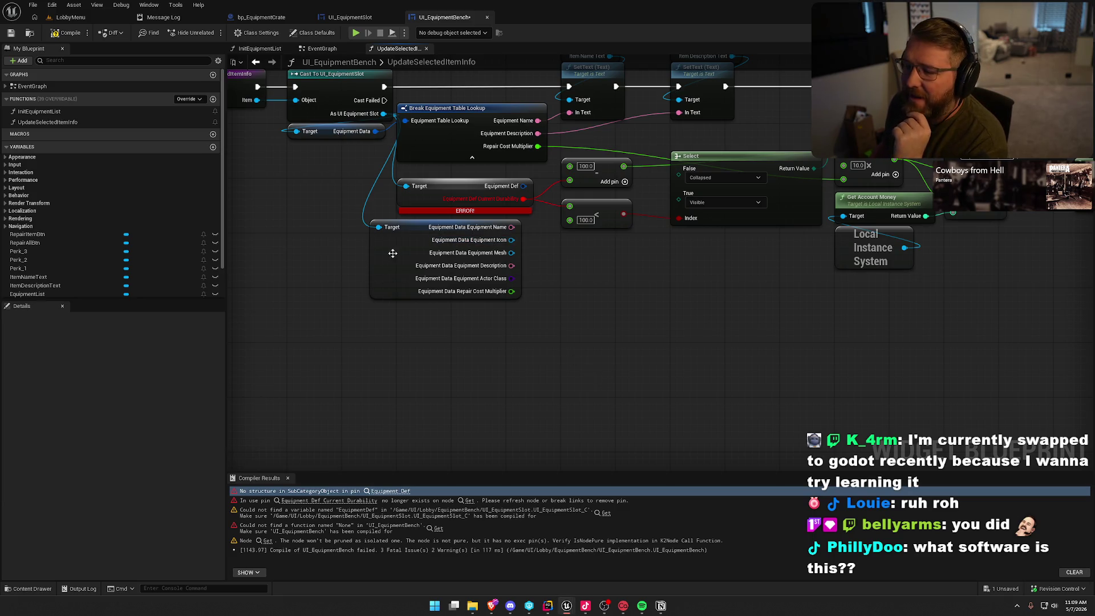
pyautogui.moveTo(407, 254)
pyautogui.mouseDown()
pyautogui.moveTo(421, 275)
pyautogui.moveTo(435, 268)
pyautogui.mouseUp()
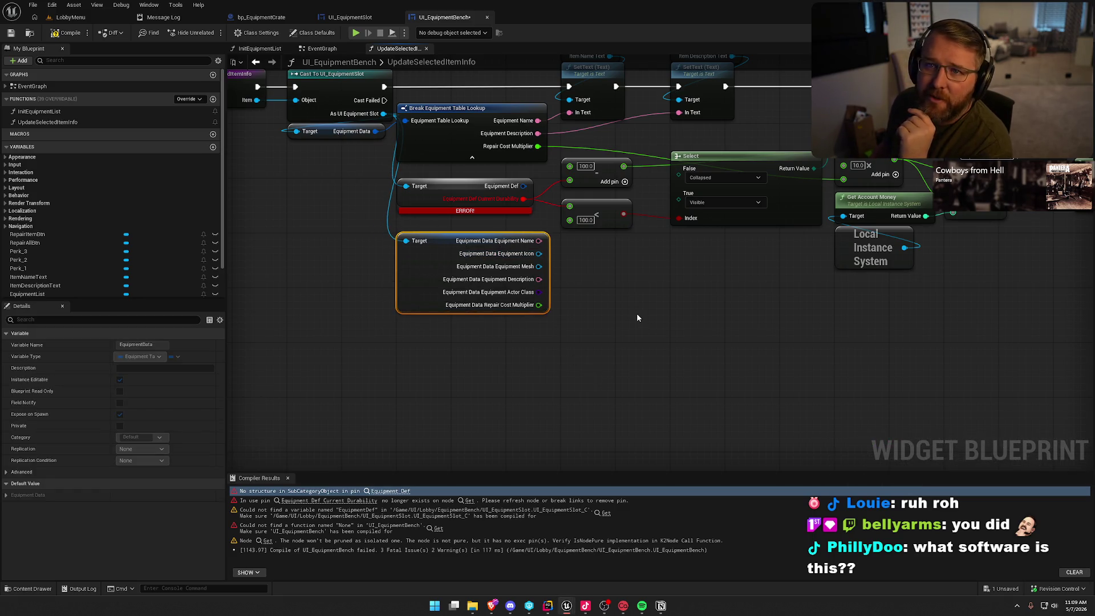
pyautogui.moveTo(636, 317)
pyautogui.mouseDown()
pyautogui.moveTo(586, 283)
pyautogui.moveTo(591, 357)
pyautogui.mouseUp()
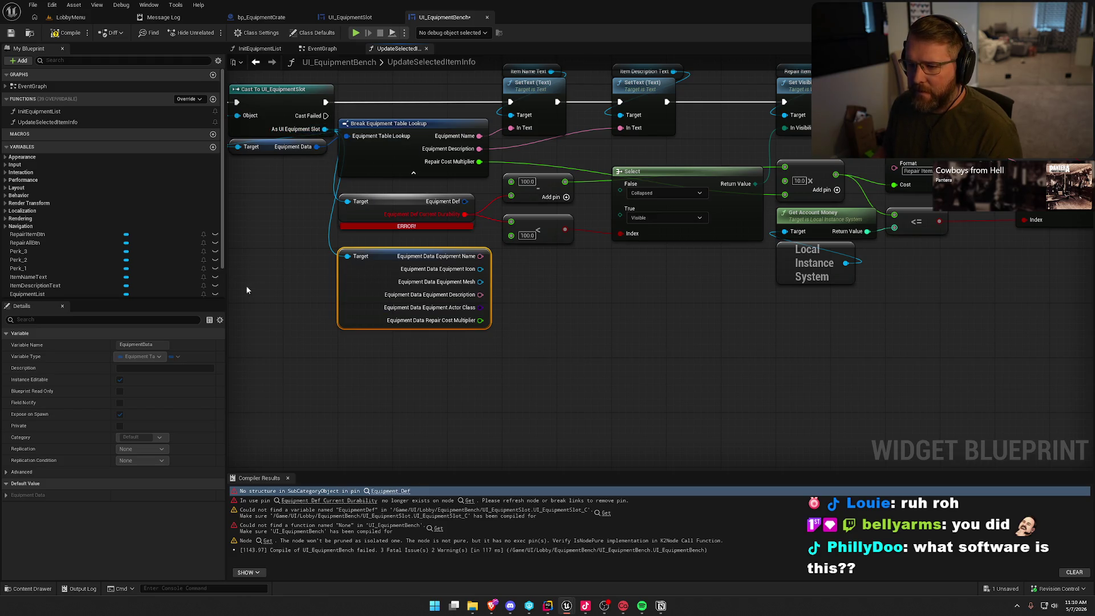
pyautogui.moveTo(245, 285); pyautogui.dragTo(306, 290)
pyautogui.moveTo(378, 133); pyautogui.dragTo(402, 344)
pyautogui.write('get de')
pyautogui.press('BackSpace')
pyautogui.press('BackSpace')
pyautogui.write('equipmen')
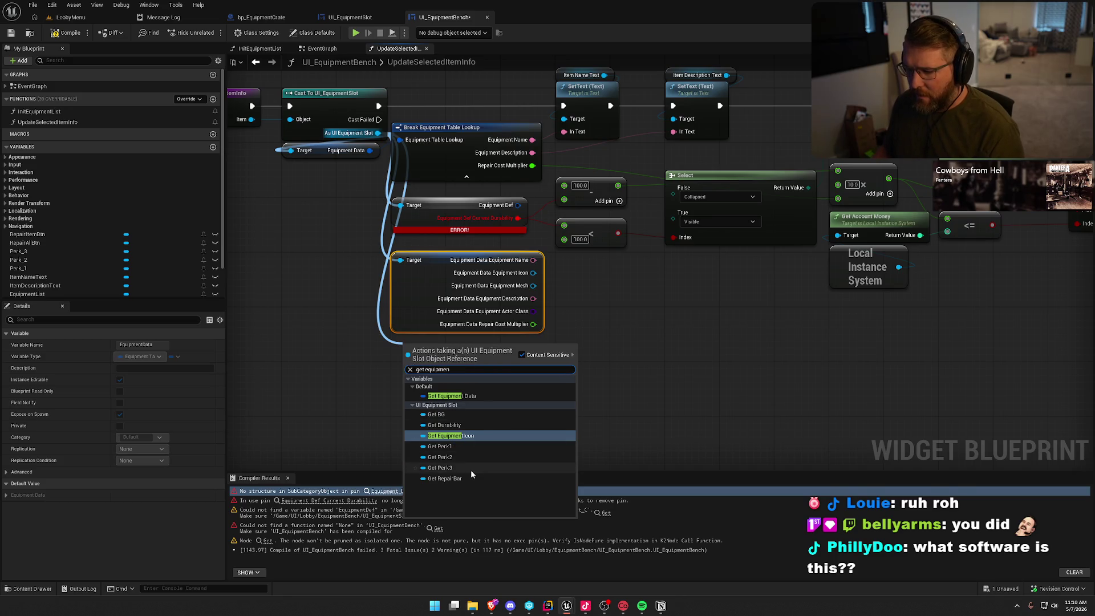
pyautogui.click(367, 385)
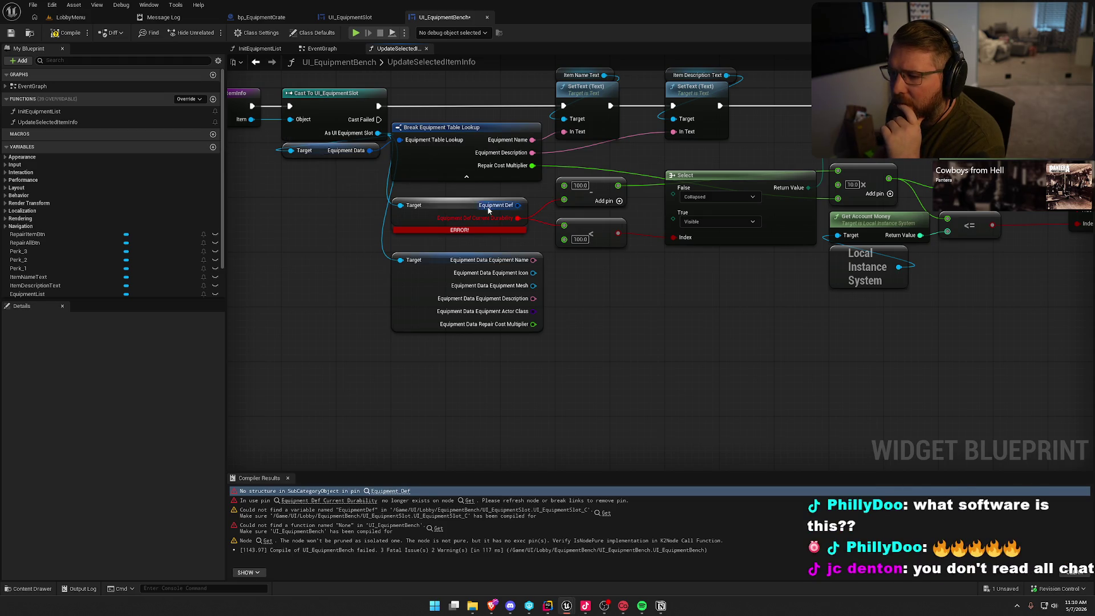
# Pan across UpdateSelectedItemInfo to review the split Equipment Data getter and erroring durability node.
pyautogui.moveTo(317, 300); pyautogui.dragTo(342, 316)
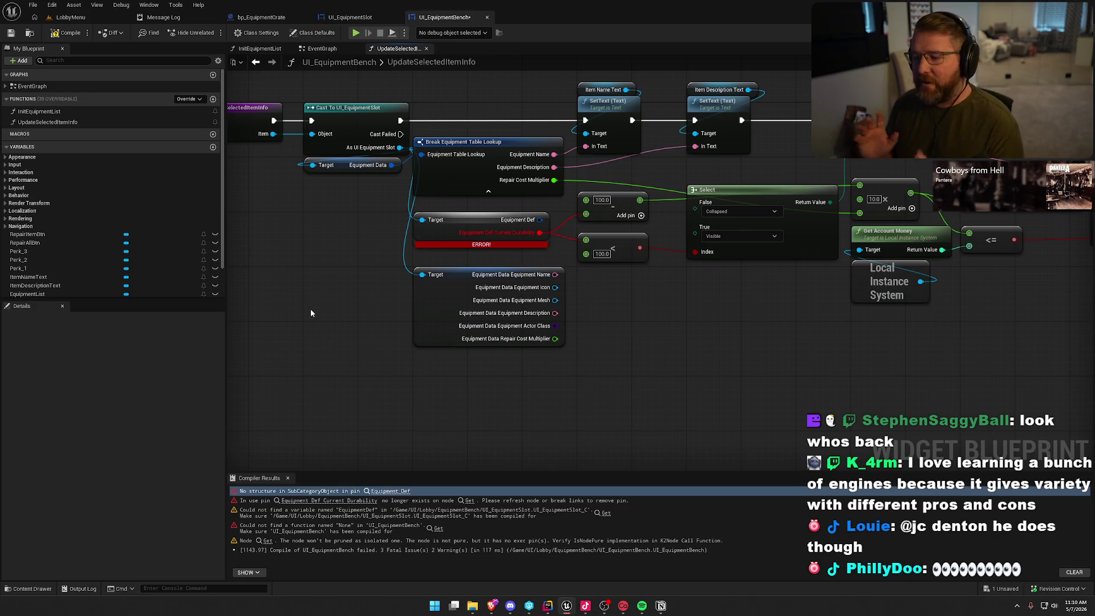
pyautogui.moveTo(311, 313); pyautogui.dragTo(299, 316)
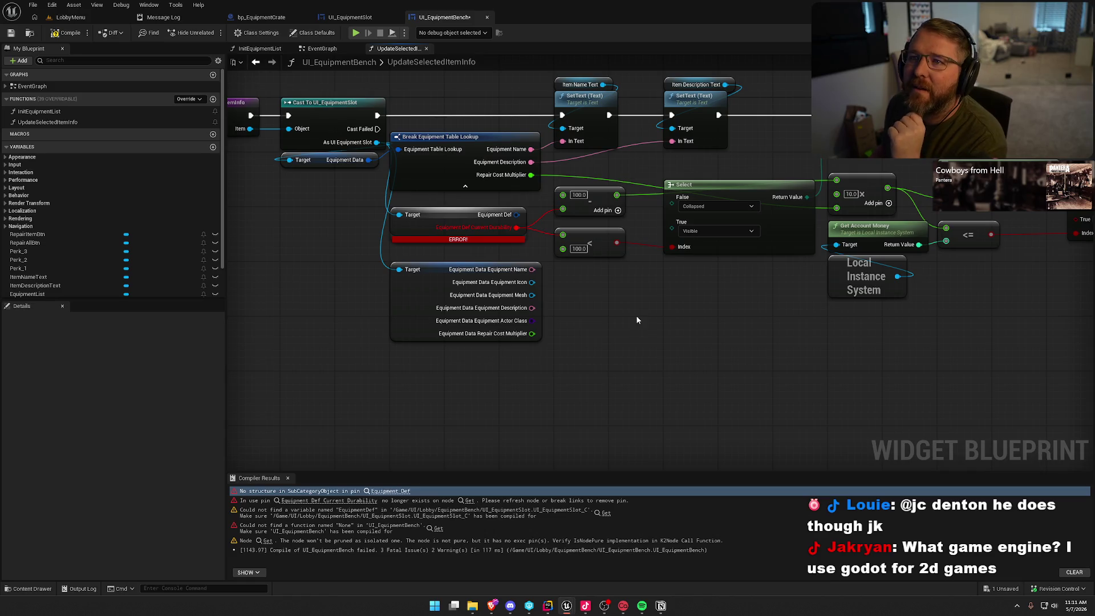
pyautogui.moveTo(638, 302)
pyautogui.mouseDown()
pyautogui.moveTo(646, 317)
pyautogui.moveTo(540, 334)
pyautogui.moveTo(385, 337)
pyautogui.moveTo(707, 299)
pyautogui.mouseUp()
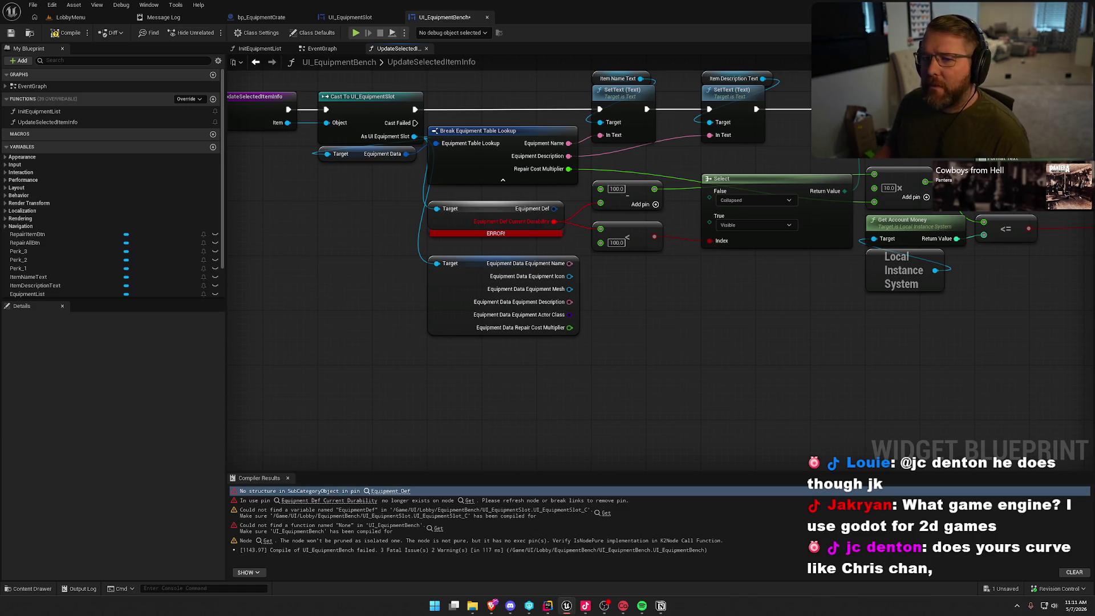
# Recompile UI_EquipmentBench, then search 'durability' in Rider to open CurrentDurability in HauntingsData.h.
pyautogui.click(67, 33)
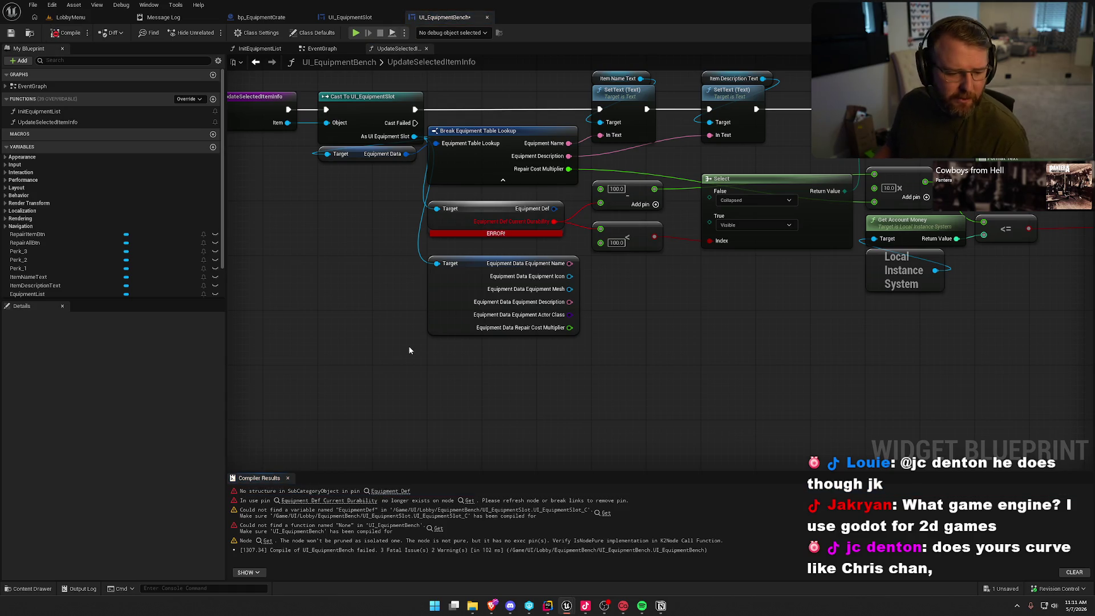
pyautogui.click(549, 604)
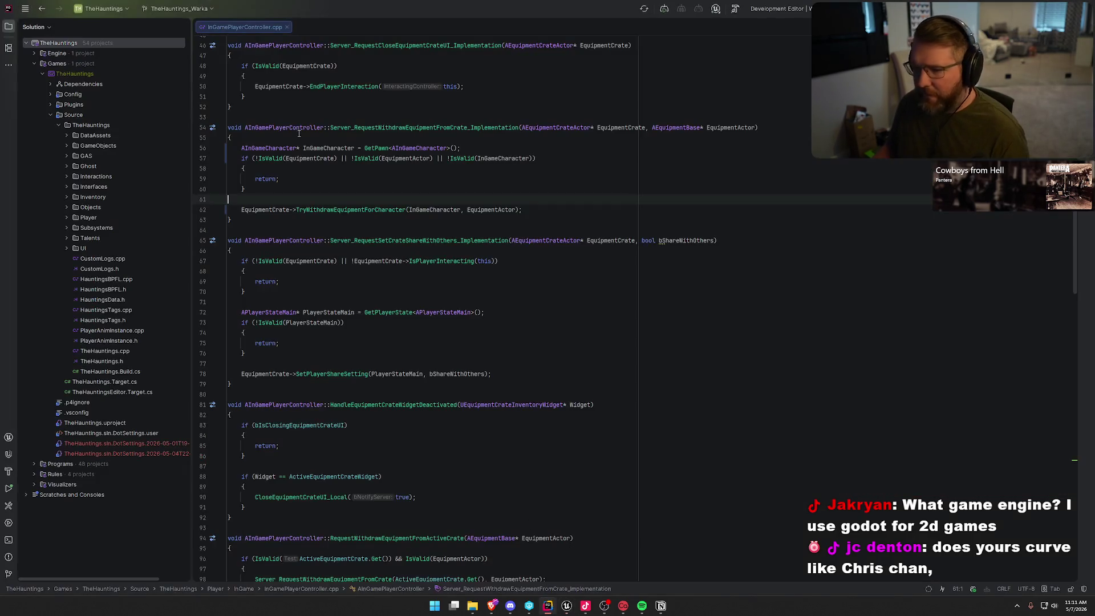
pyautogui.click(287, 26)
pyautogui.press('shift')
pyautogui.press('shift')
pyautogui.write('durability')
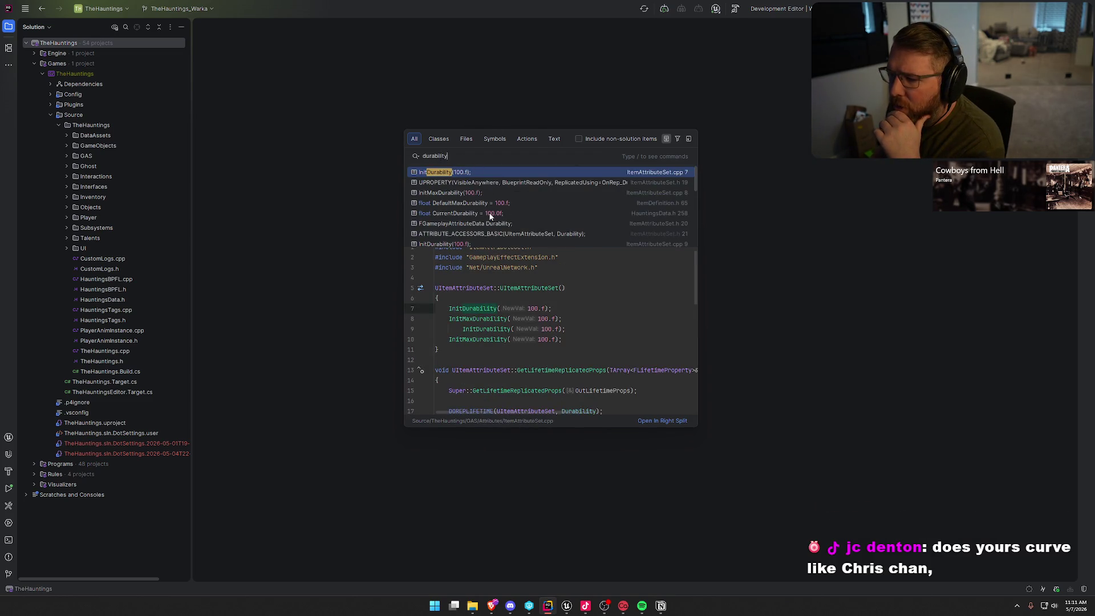
pyautogui.click(457, 214)
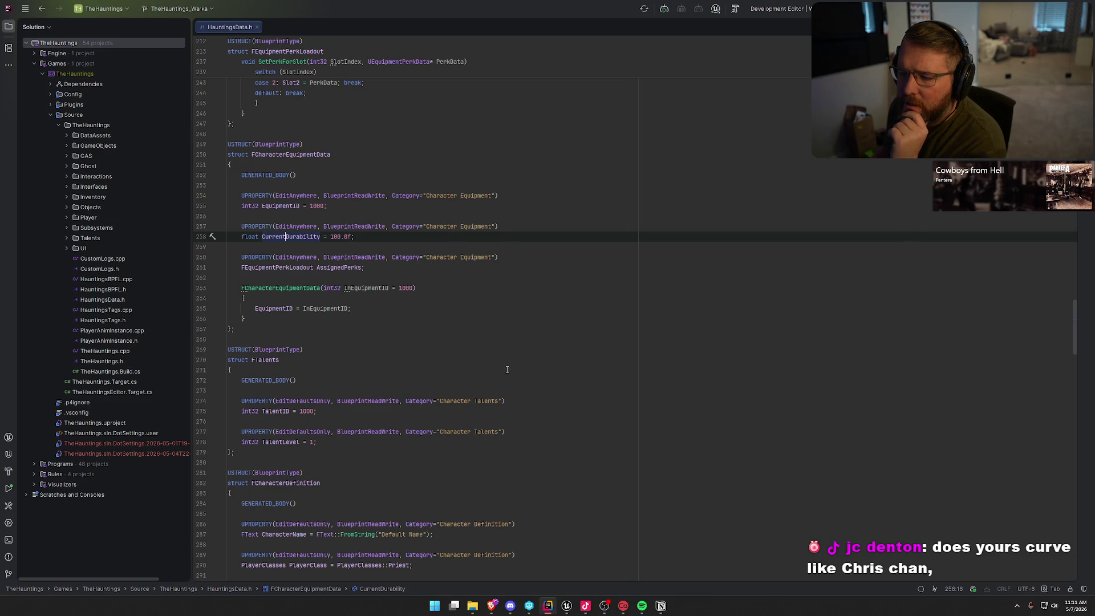
pyautogui.click(568, 609)
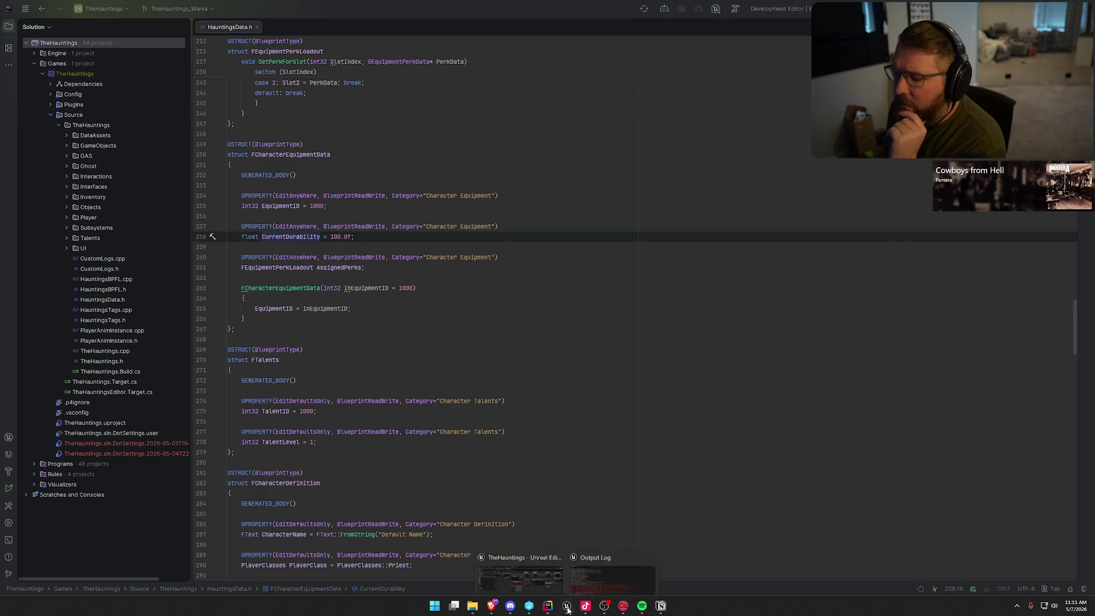
# Back in Unreal, pan UpdateSelectedItemInfo's visibility nodes and select the Cast To UI_EquipmentSlot node.
pyautogui.click(521, 577)
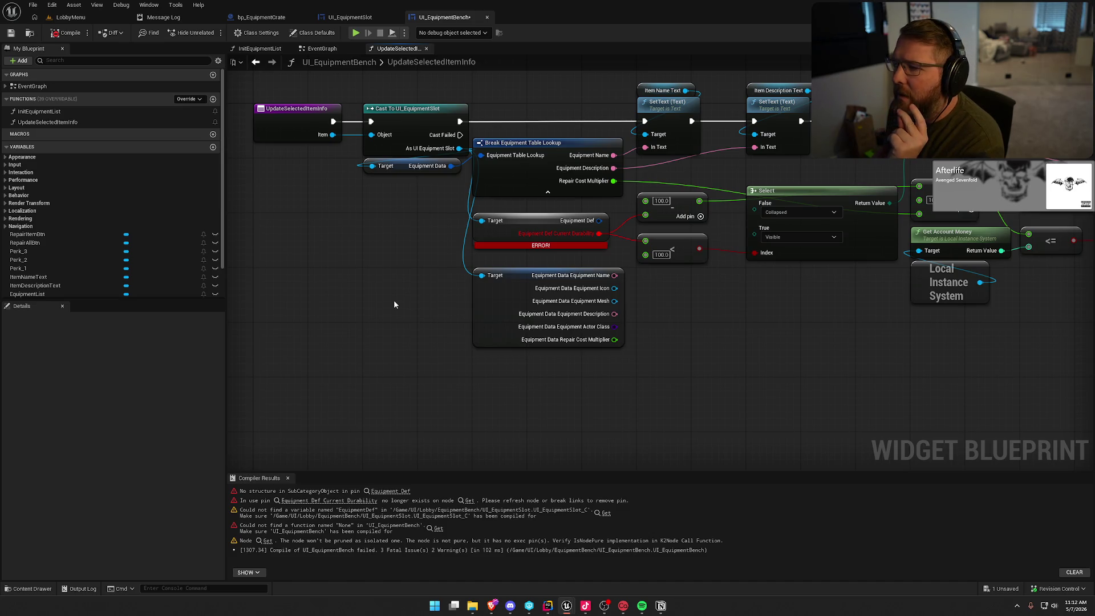
pyautogui.moveTo(807, 389)
pyautogui.mouseDown()
pyautogui.moveTo(518, 389)
pyautogui.moveTo(663, 406)
pyautogui.mouseUp()
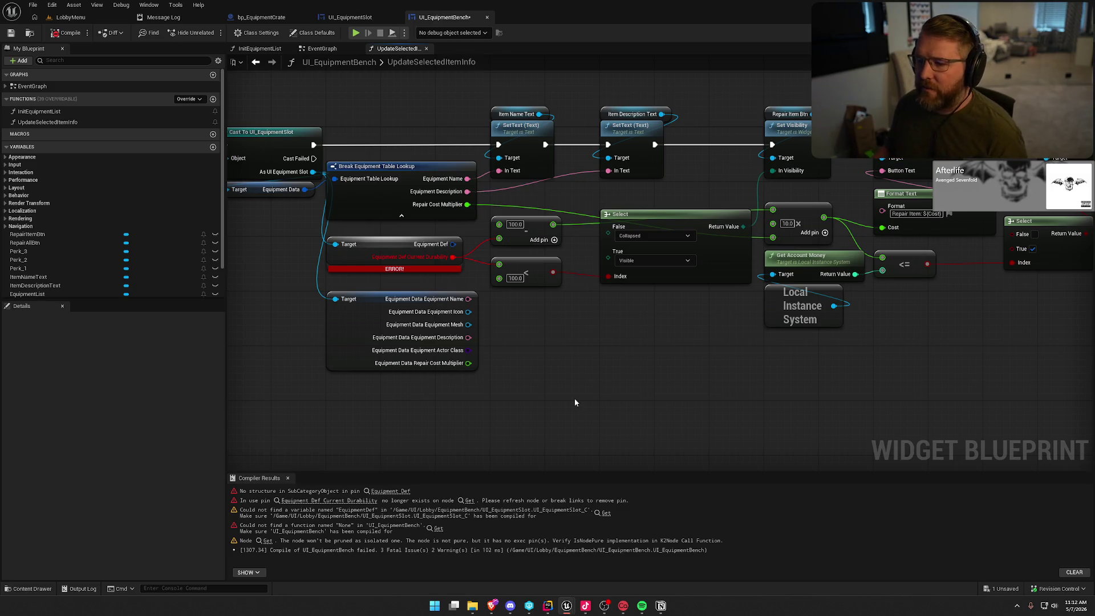
pyautogui.moveTo(573, 398)
pyautogui.mouseDown()
pyautogui.moveTo(707, 384)
pyautogui.moveTo(665, 380)
pyautogui.mouseUp()
pyautogui.click(376, 147)
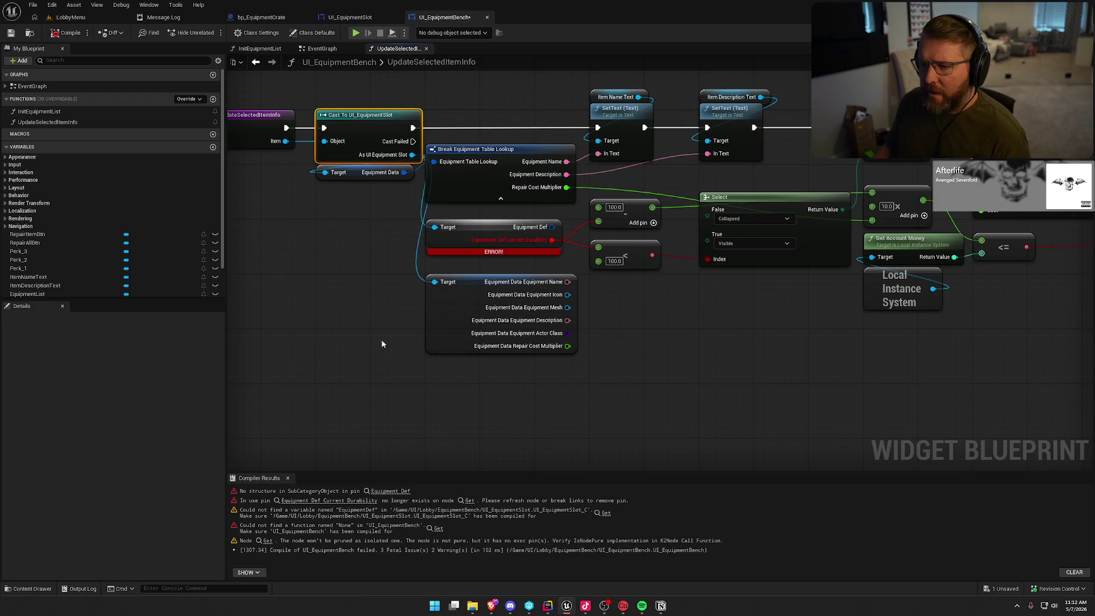
# Open UI_EquipmentSlot from the Content Drawer, review its variables and construct event, then return to UI_EquipmentBench.
pyautogui.click(30, 32)
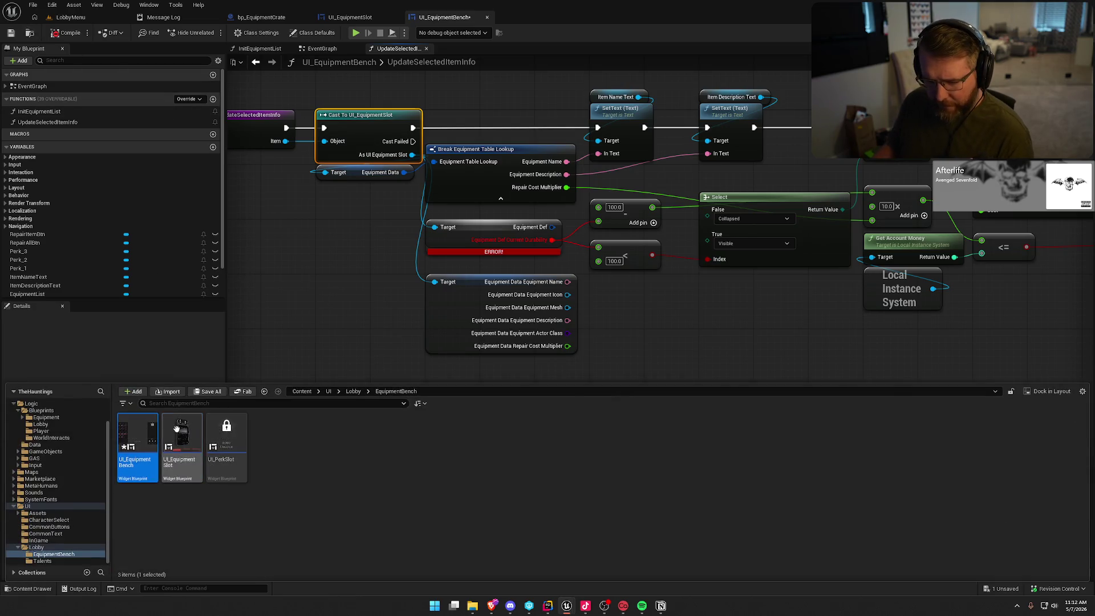
pyautogui.doubleClick(183, 448)
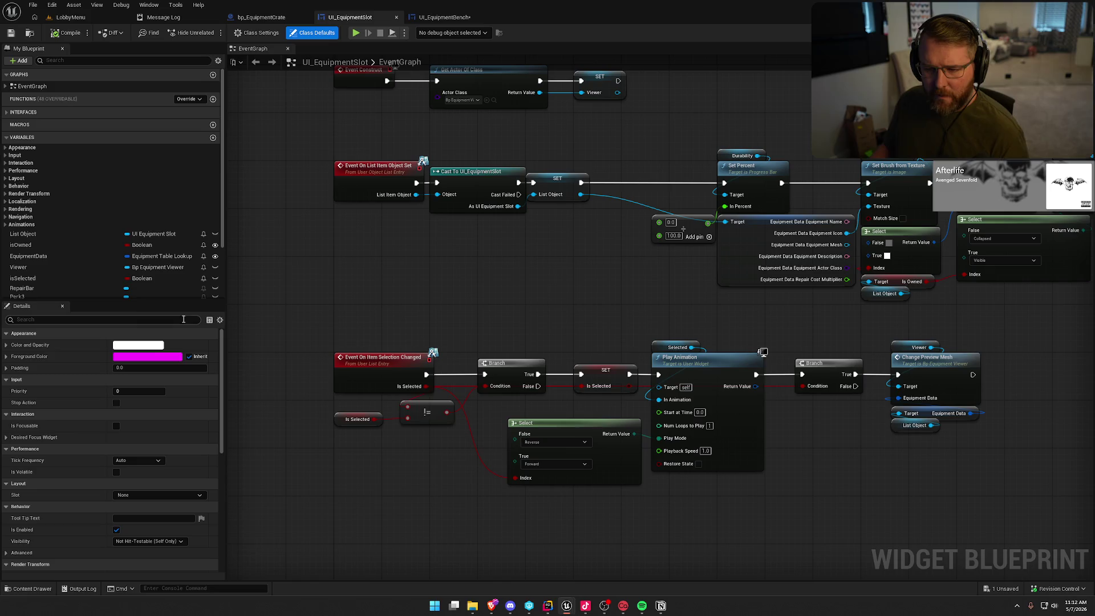
pyautogui.scroll(-3, 60, 265)
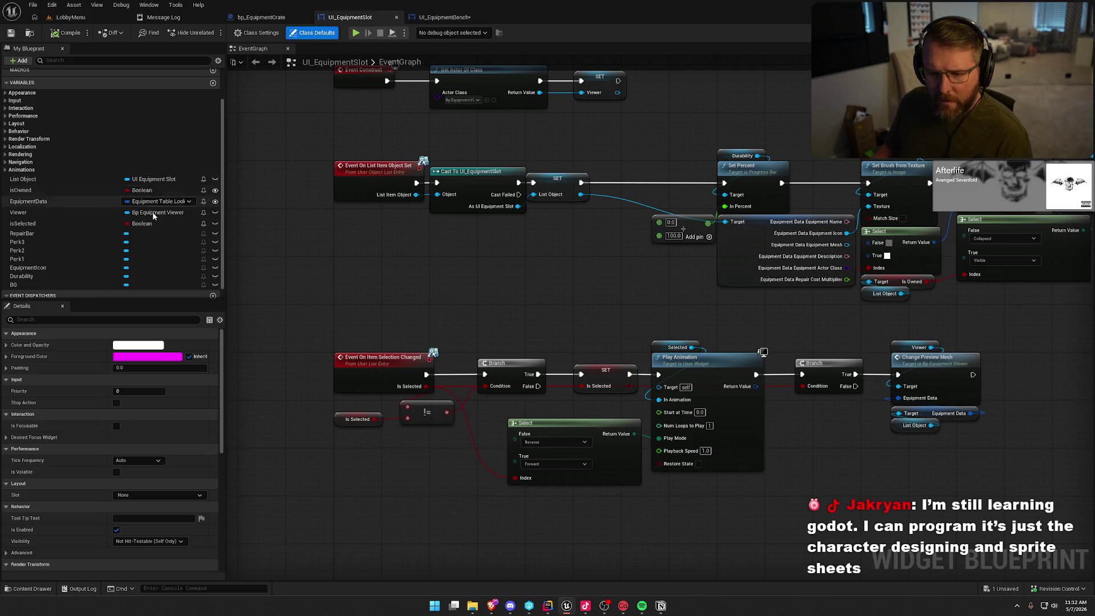
pyautogui.scroll(-1, 80, 261)
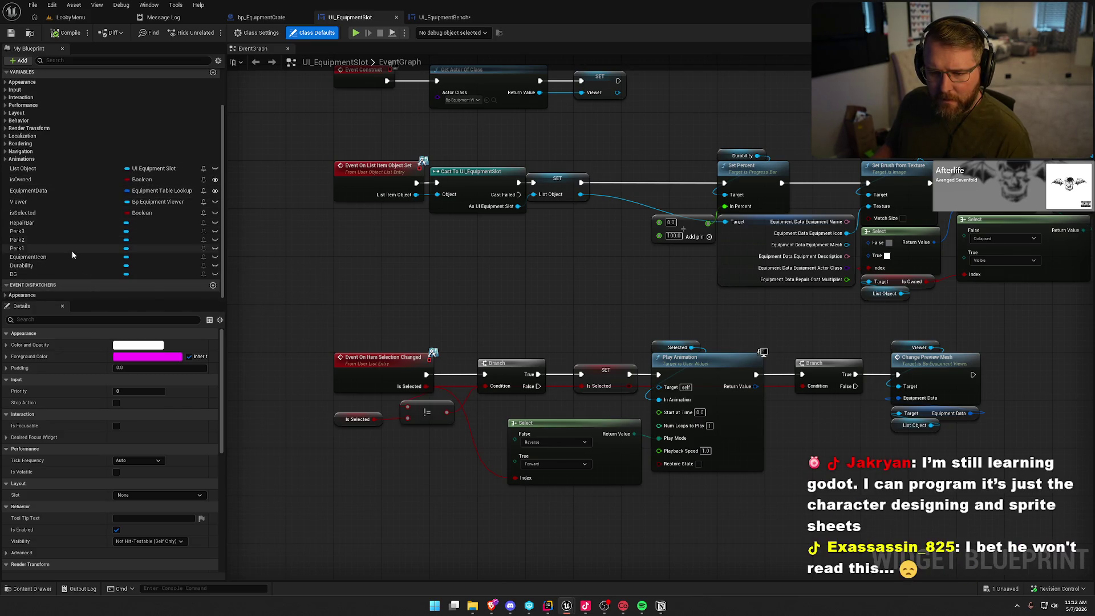
pyautogui.scroll(4, 74, 255)
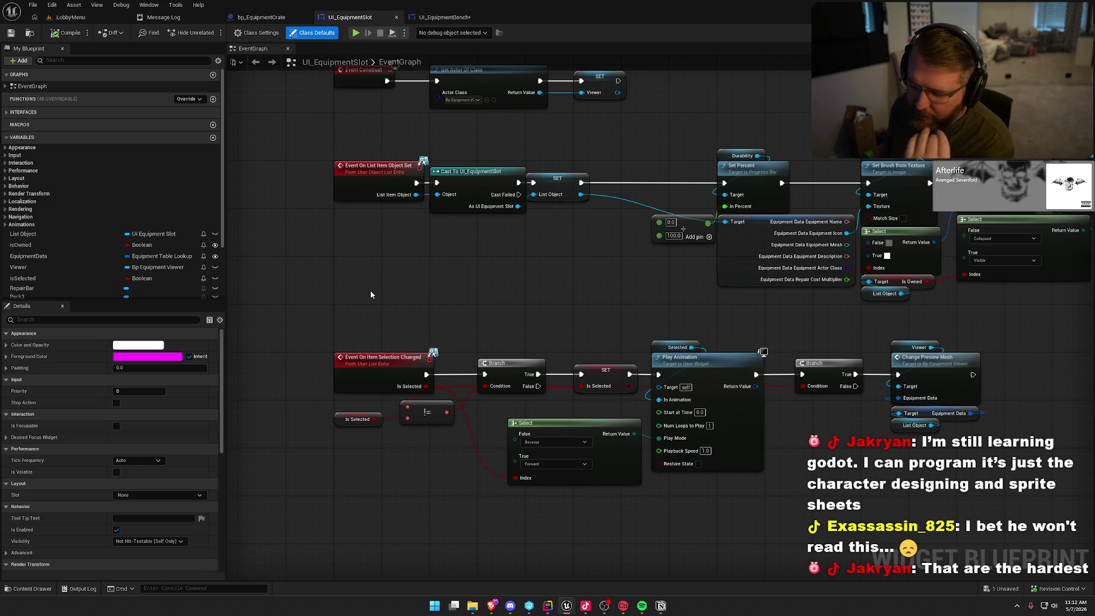
pyautogui.moveTo(371, 294); pyautogui.dragTo(363, 335)
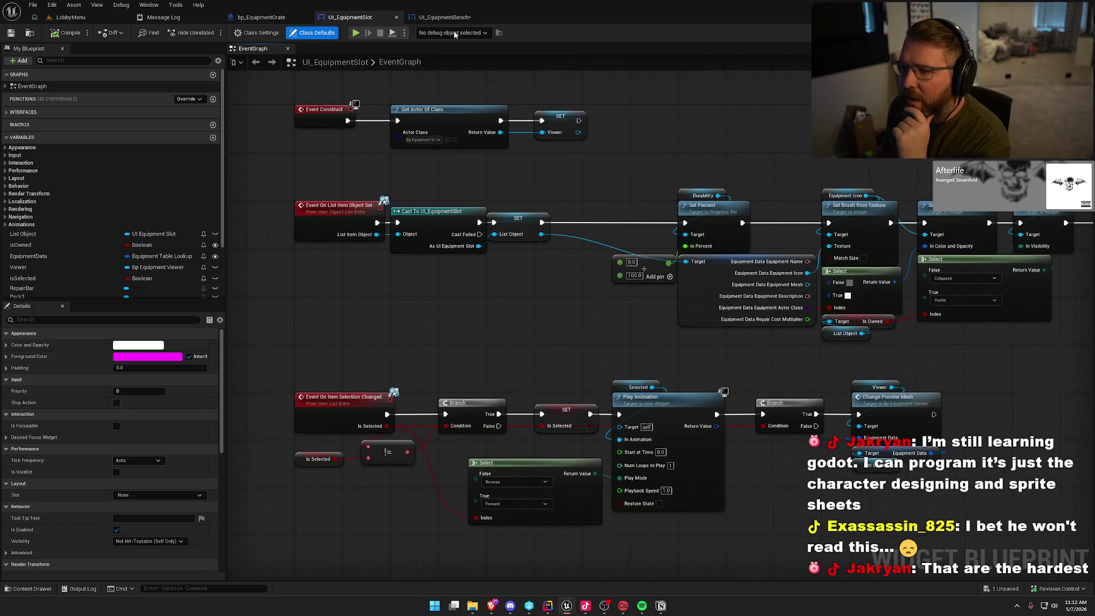
pyautogui.click(444, 18)
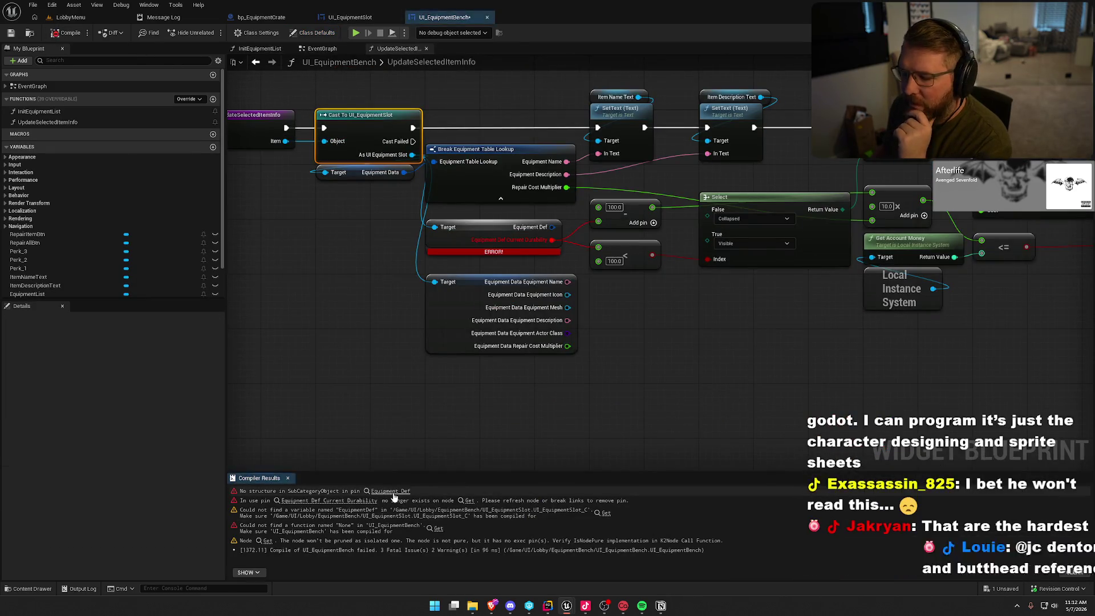
# Jump to each compile error (missing Equipment Def, Current Durability pin, function None), then switch to Rider.
pyautogui.click(333, 500)
pyautogui.click(334, 501)
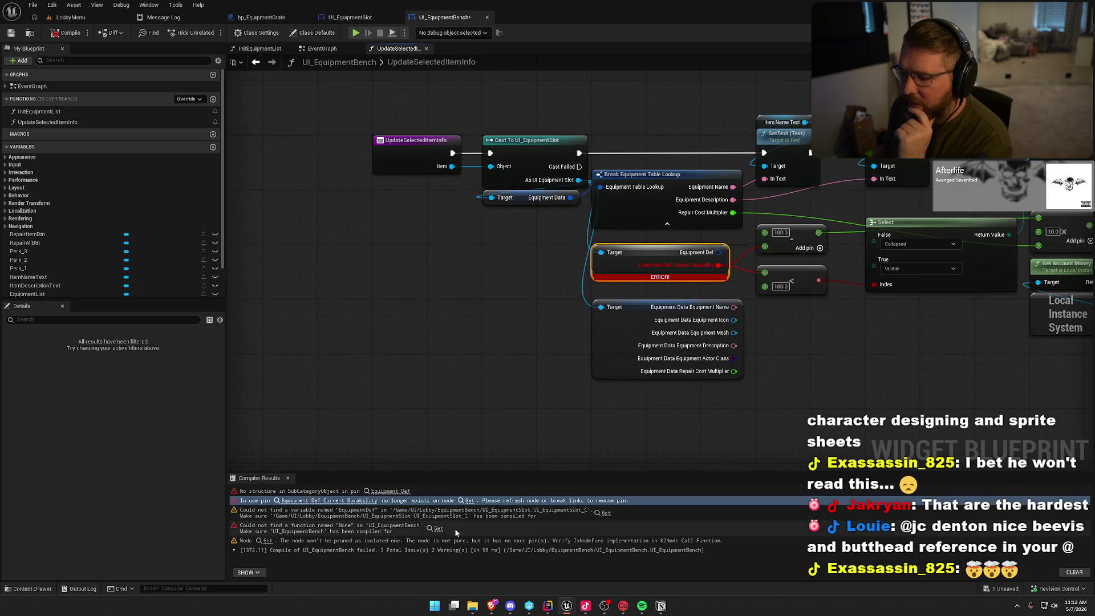
pyautogui.click(453, 513)
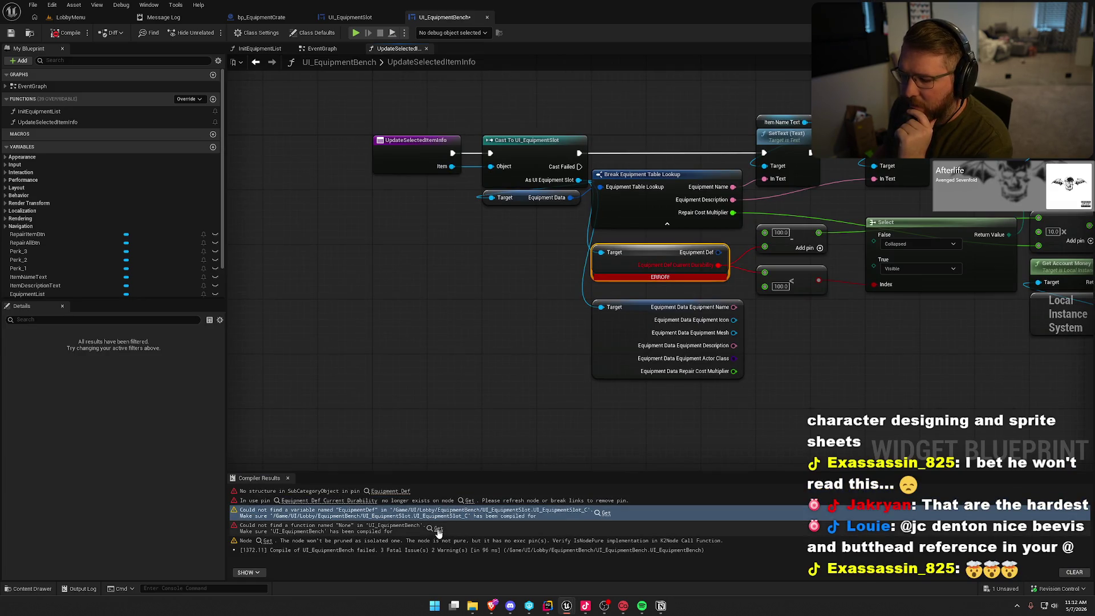
pyautogui.click(438, 530)
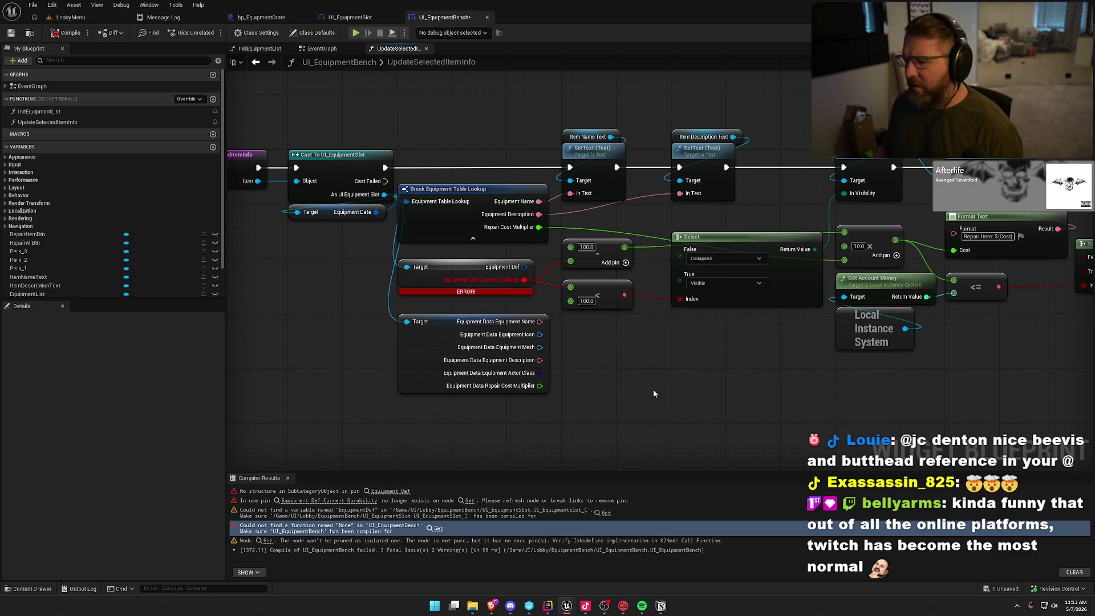
pyautogui.moveTo(654, 394); pyautogui.dragTo(662, 347)
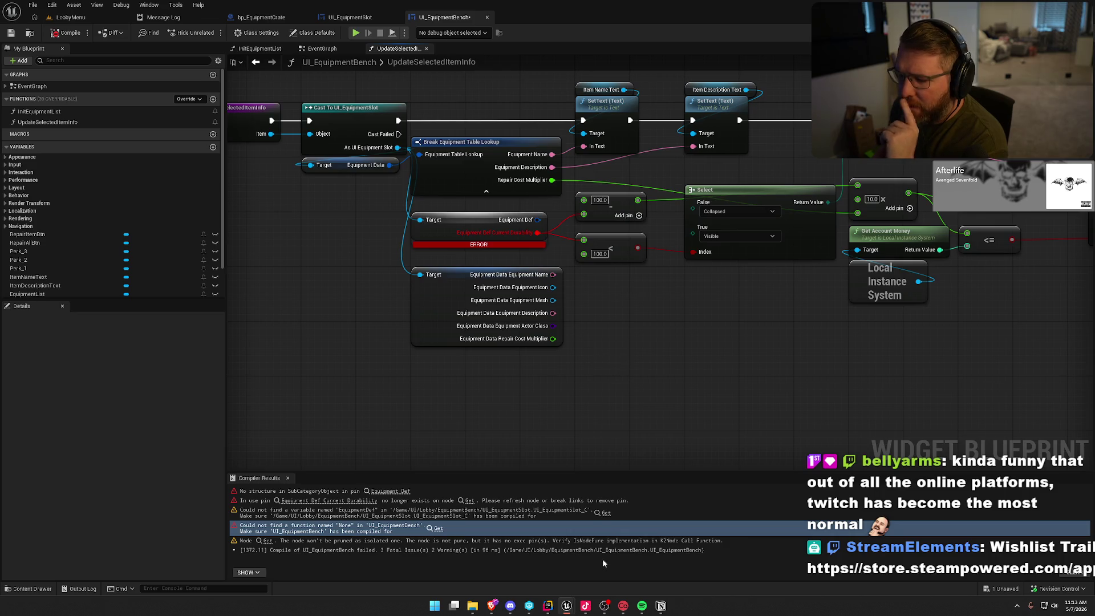
pyautogui.click(548, 606)
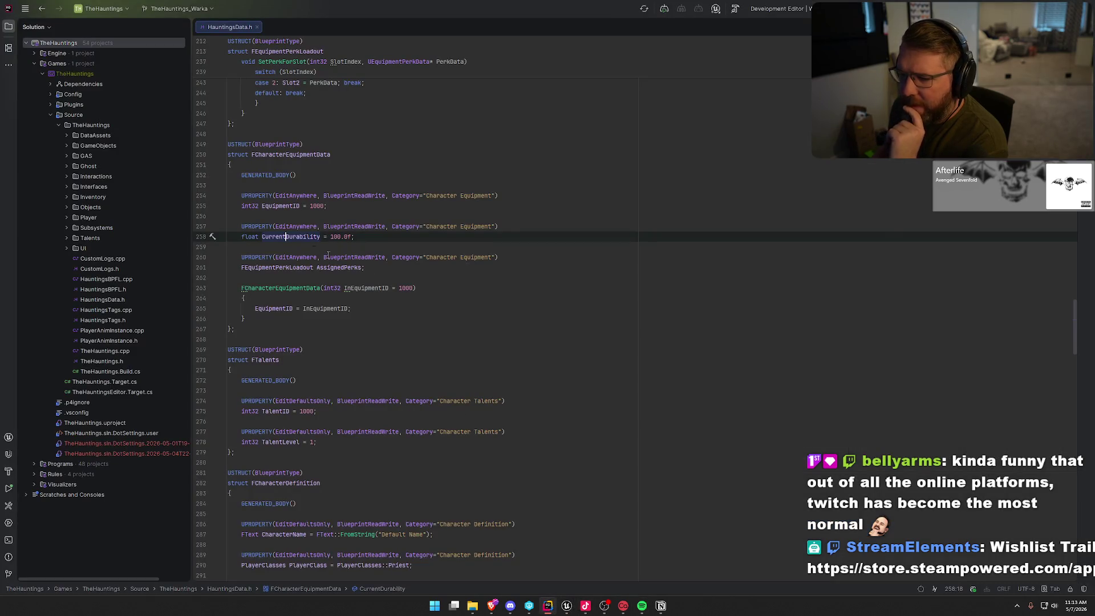
# Go to the FCharacterEquipmentData declaration and scroll through FCharacterDefinition in Rider.
pyautogui.click(288, 154)
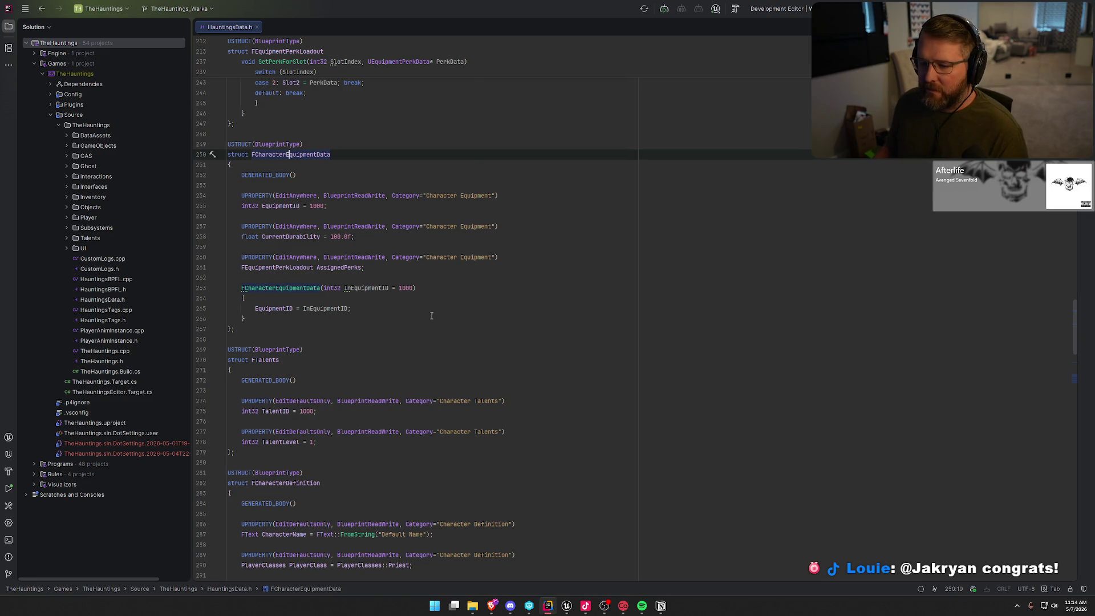
pyautogui.scroll(-4, 436, 318)
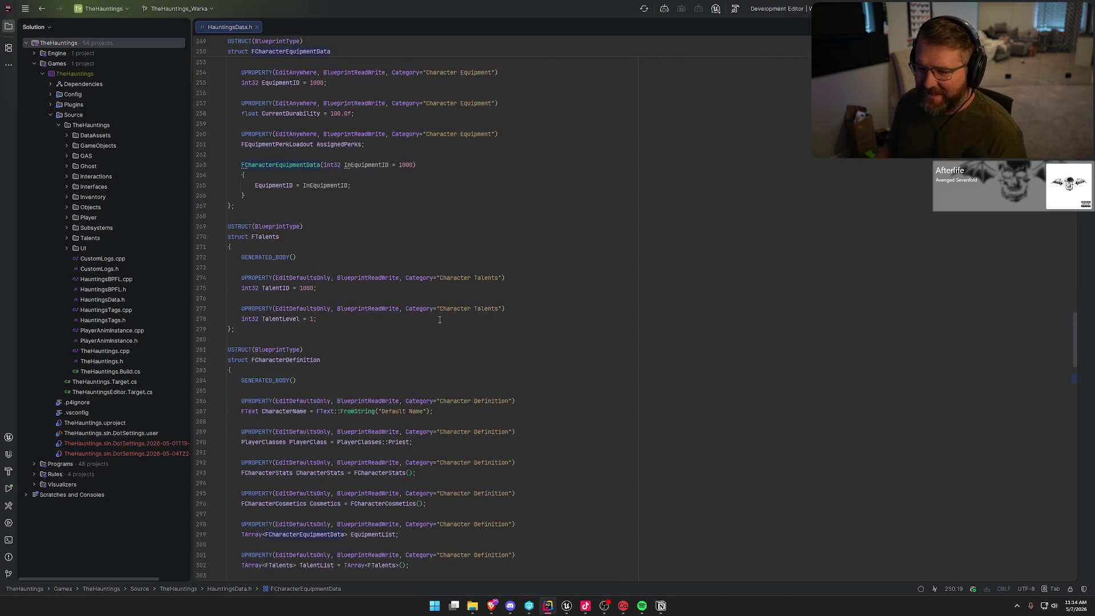
pyautogui.scroll(-5, 439, 319)
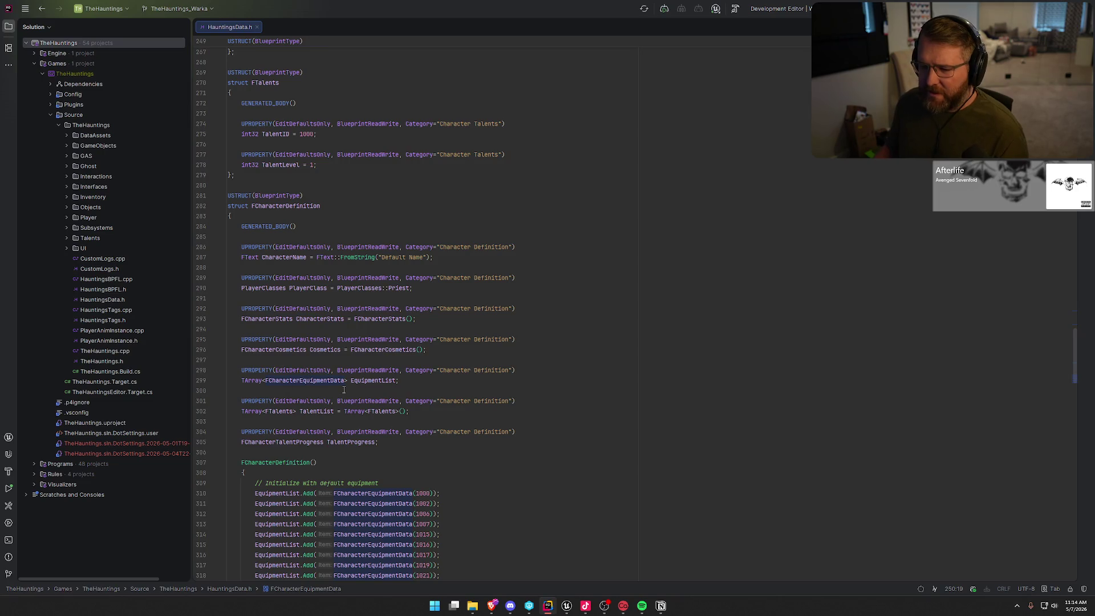
pyautogui.scroll(3, 337, 393)
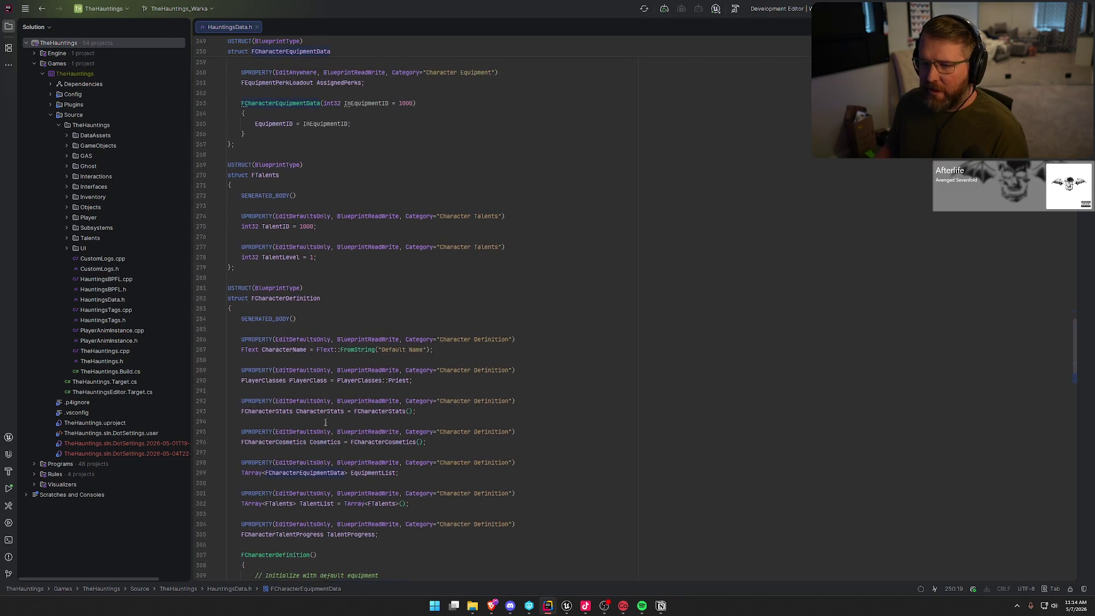
pyautogui.scroll(5, 456, 442)
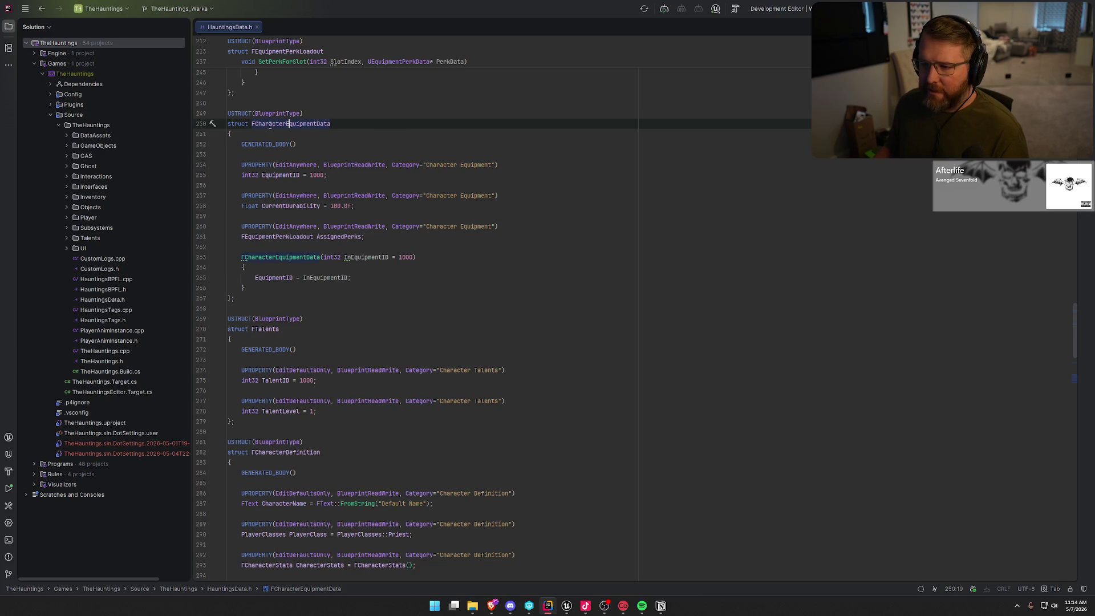
# Switch back to Unreal and bring up the UI_EquipmentSlot event graph.
pyautogui.hotkey('alt', 'Tab')
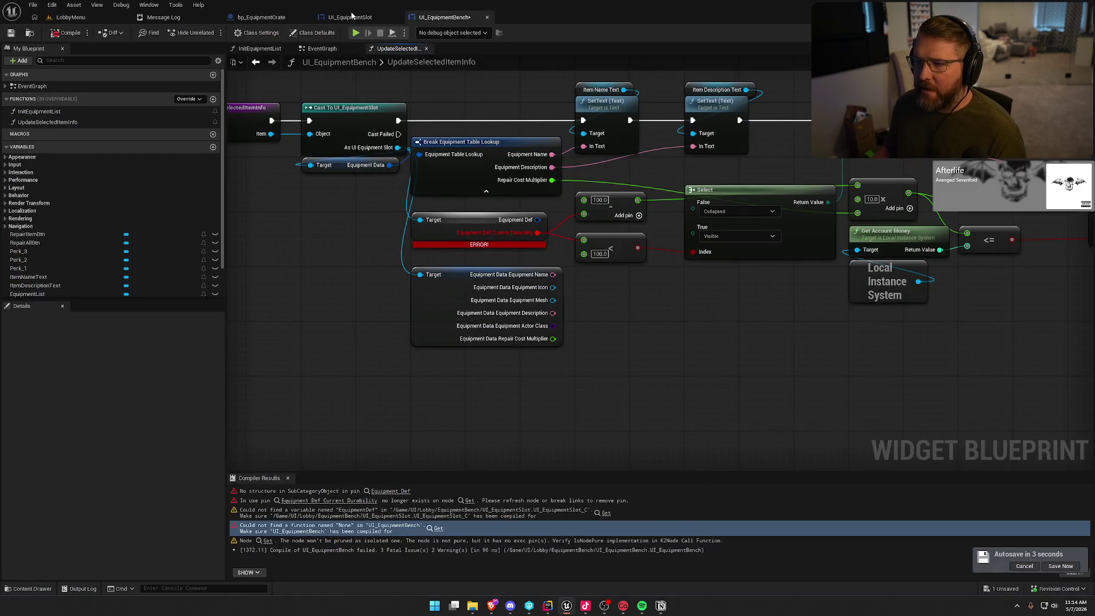
pyautogui.click(352, 16)
pyautogui.scroll(-2, 171, 211)
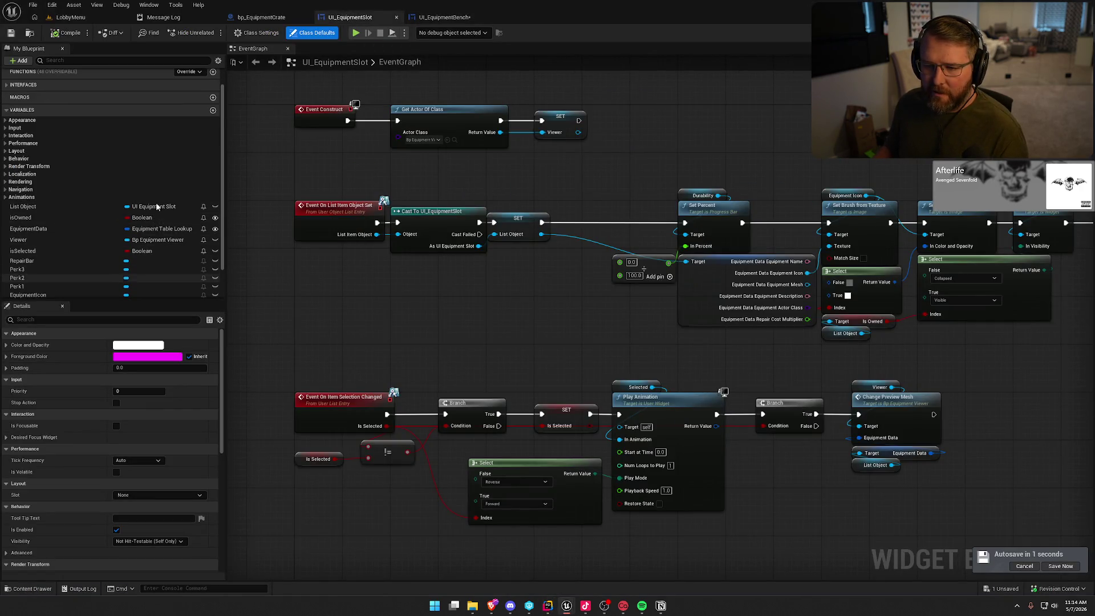
# Start adding a new variable to UI_EquipmentSlot, then cancel it.
pyautogui.click(213, 110)
pyautogui.write('C')
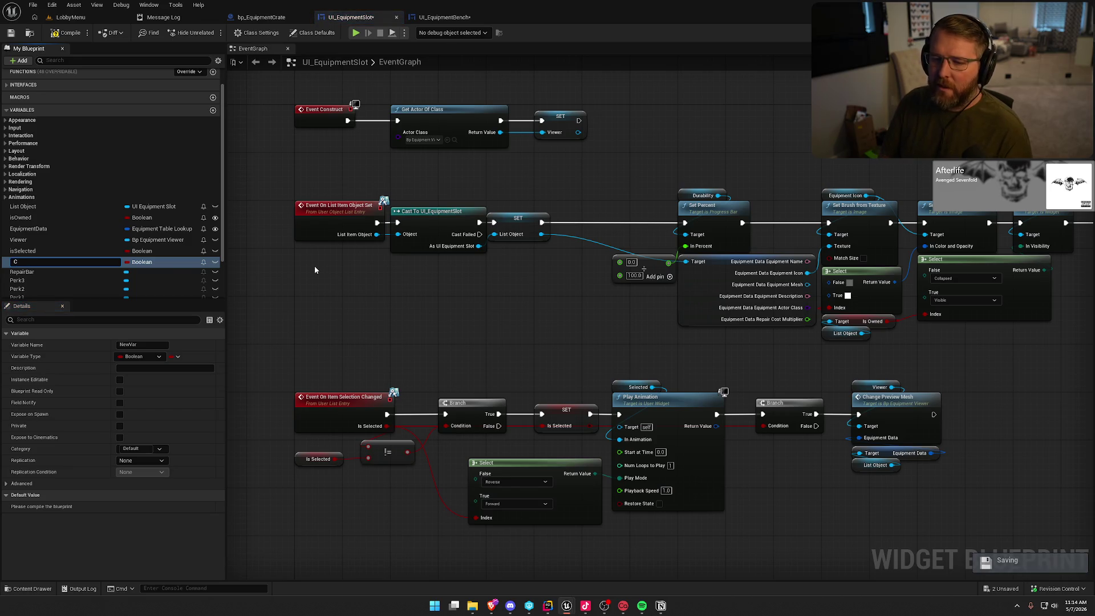
pyautogui.press('BackSpace')
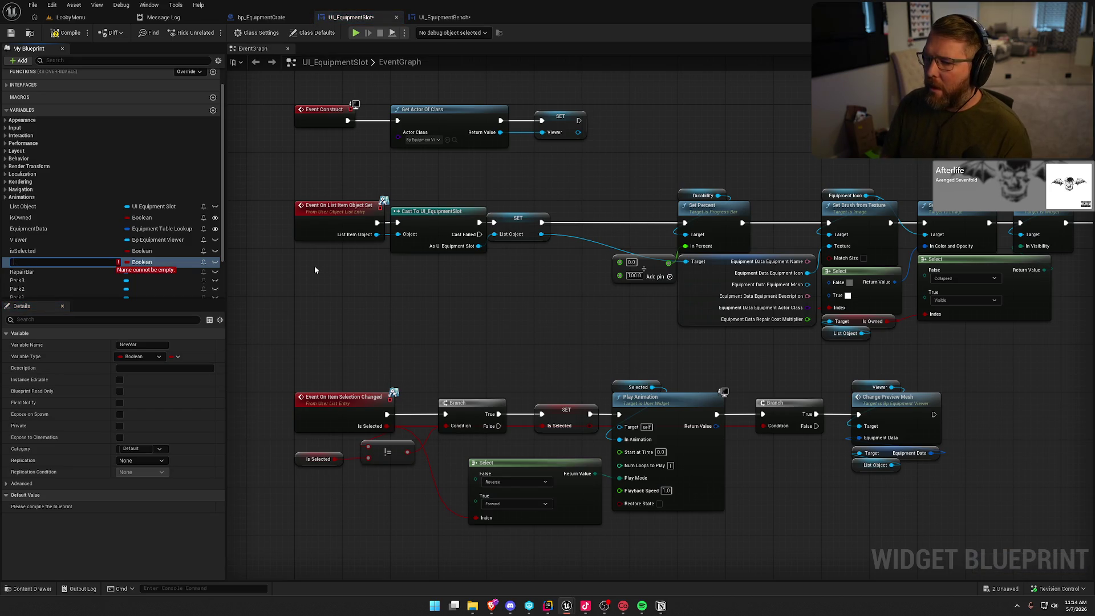
pyautogui.press('Escape')
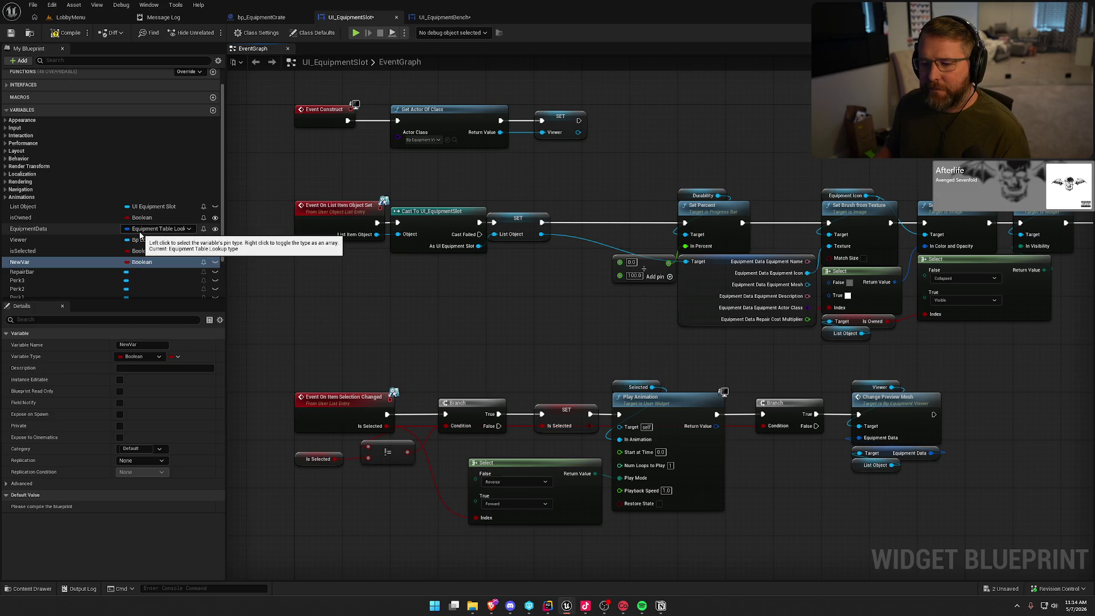
# Select the EquipmentData variable and pan to the BG, Perk 1 and Perk 2 nodes.
pyautogui.click(26, 228)
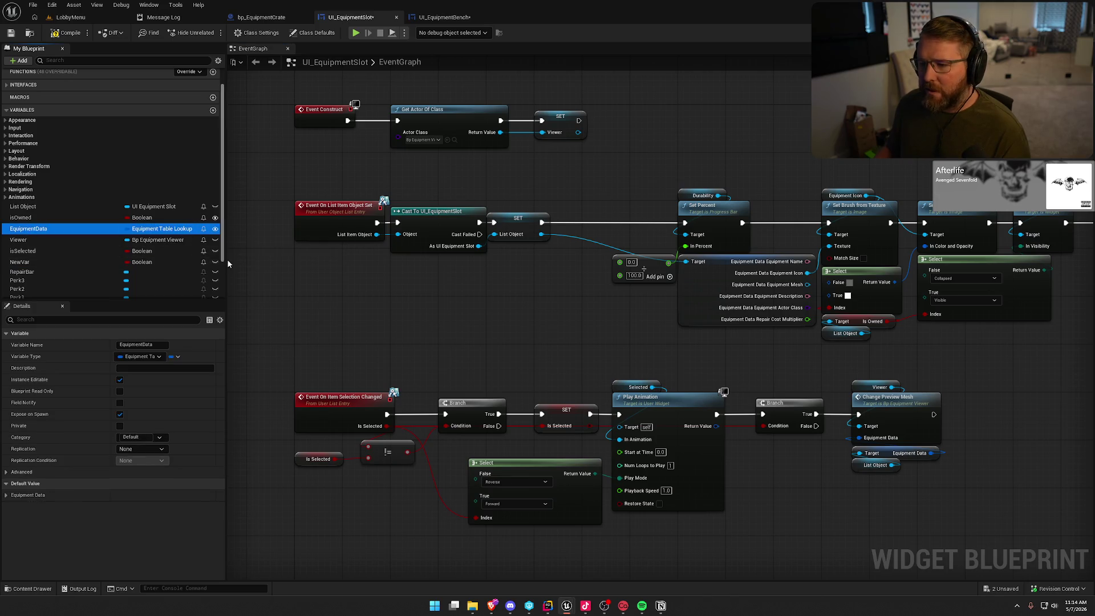
pyautogui.moveTo(509, 317)
pyautogui.mouseDown()
pyautogui.moveTo(313, 266)
pyautogui.moveTo(125, 263)
pyautogui.mouseUp()
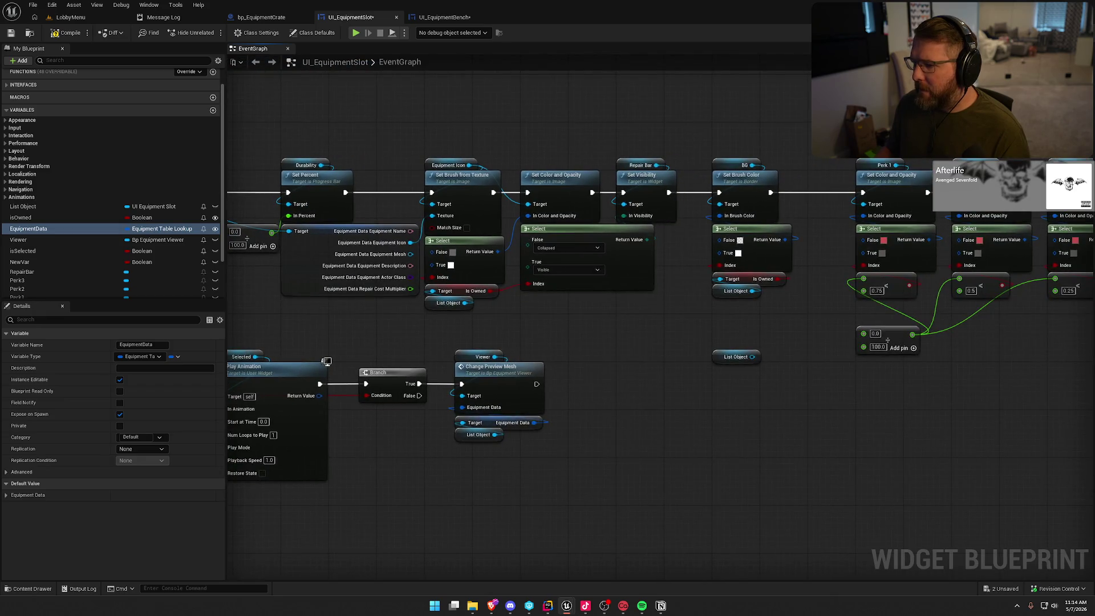
pyautogui.moveTo(514, 342)
pyautogui.mouseDown()
pyautogui.moveTo(297, 338)
pyautogui.moveTo(538, 166)
pyautogui.moveTo(310, 130)
pyautogui.mouseUp()
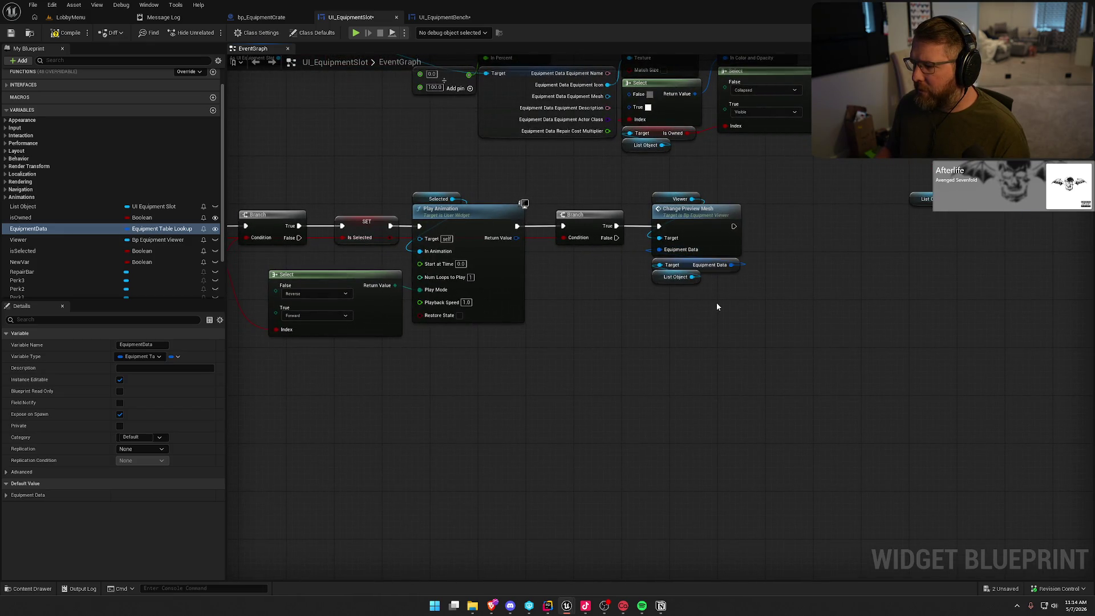
# Shift the Change Preview Mesh nodes and second Branch right, then recheck EquipmentData's settings.
pyautogui.moveTo(737, 314); pyautogui.dragTo(642, 162)
pyautogui.moveTo(697, 211); pyautogui.dragTo(714, 211)
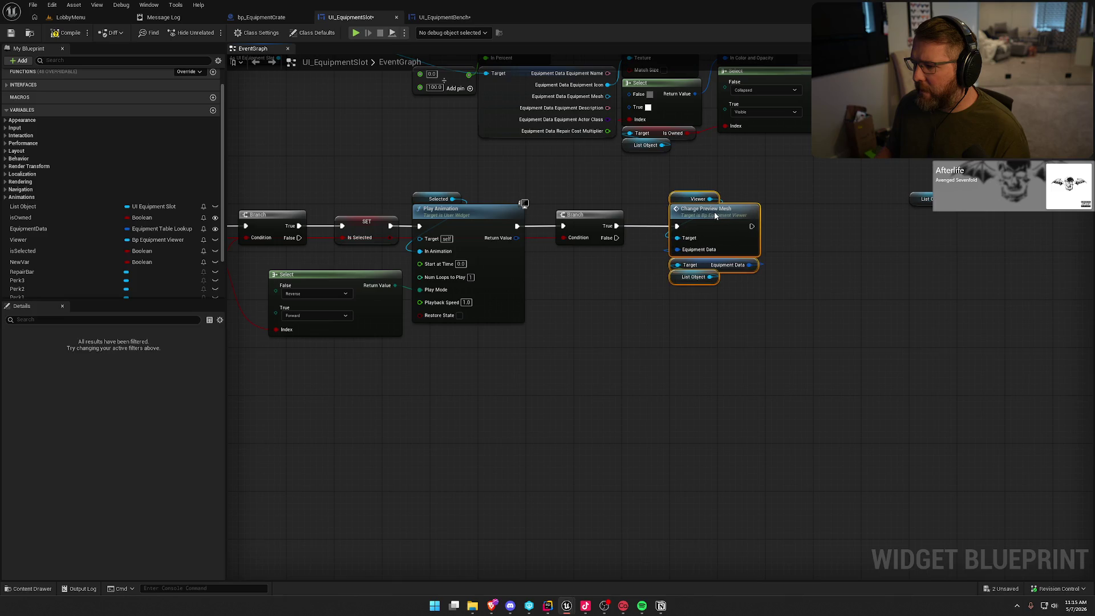
pyautogui.moveTo(617, 308); pyautogui.dragTo(713, 316)
pyautogui.moveTo(694, 231); pyautogui.dragTo(710, 231)
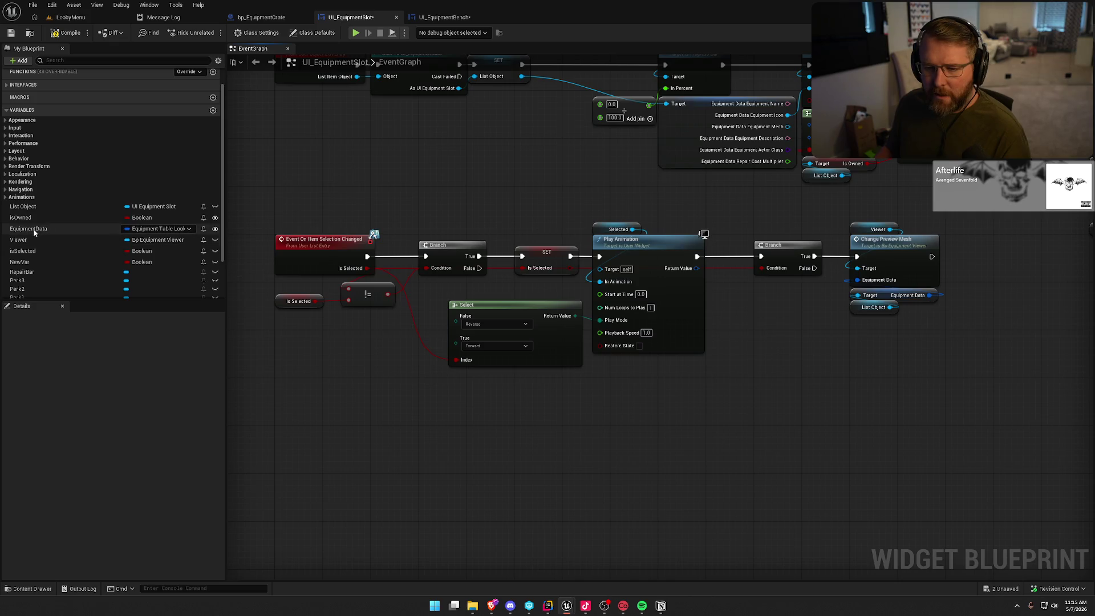
pyautogui.click(33, 228)
pyautogui.moveTo(410, 152); pyautogui.dragTo(344, 192)
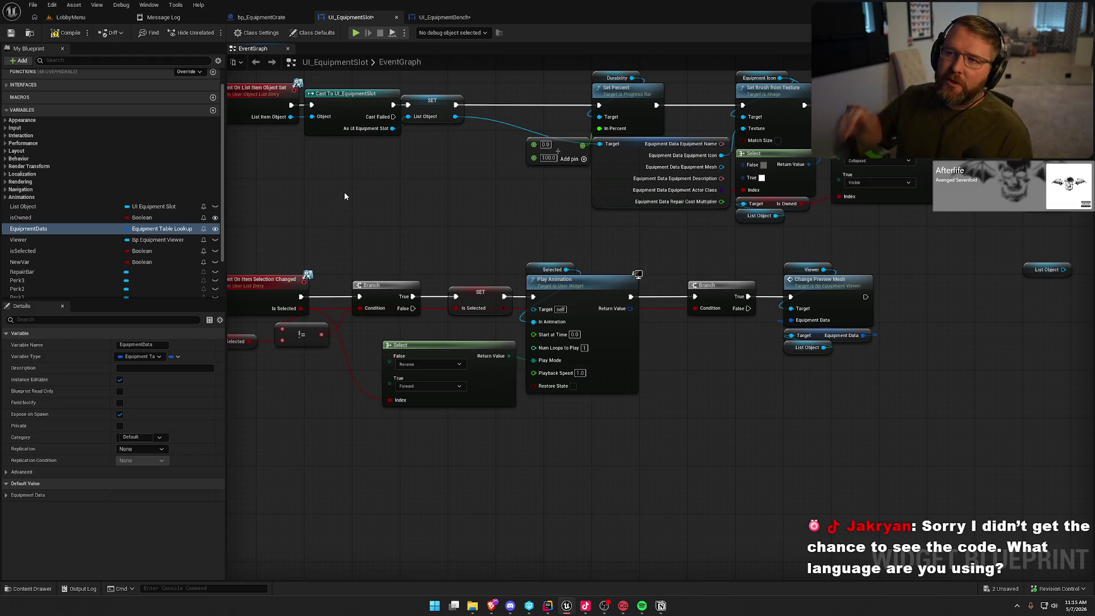
# Glance at HauntingsData.h in Rider, then return to the UI_EquipmentSlot event graph in Unreal.
pyautogui.click(547, 606)
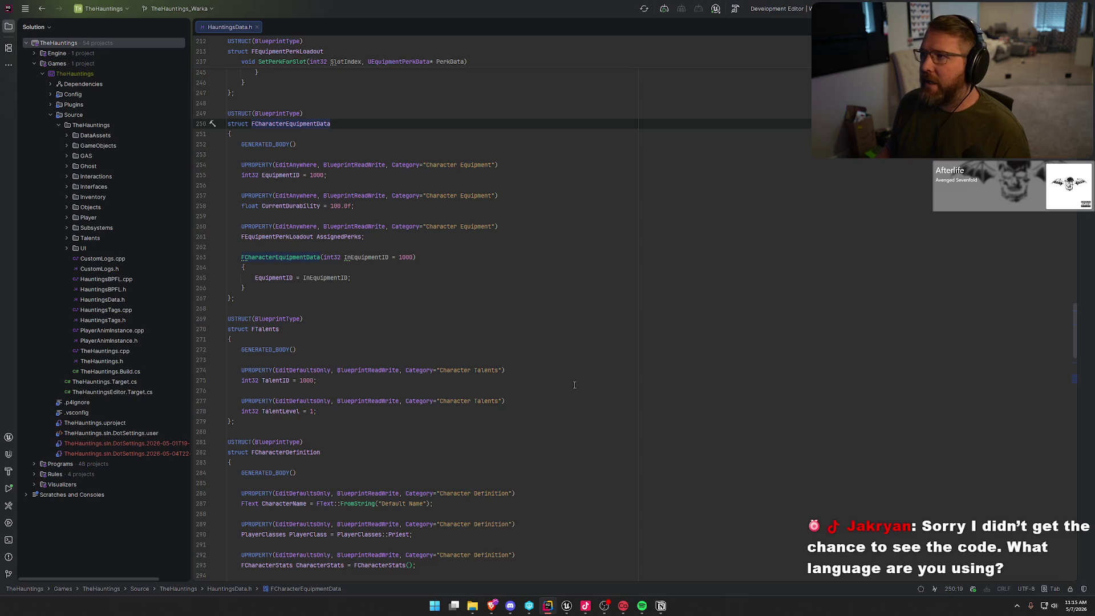
pyautogui.moveTo(566, 605)
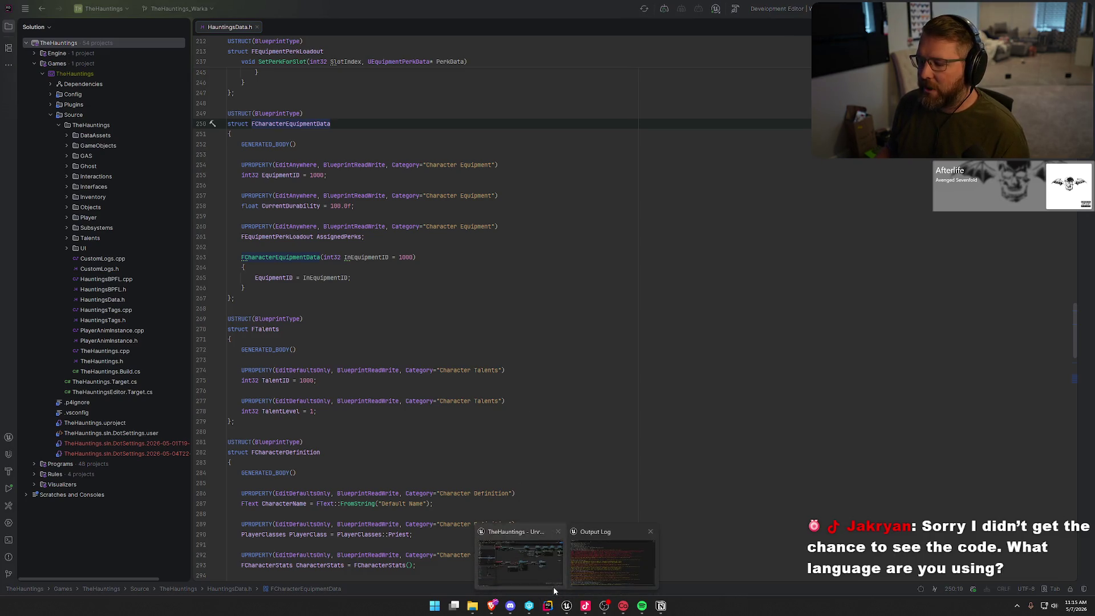
pyautogui.click(516, 580)
pyautogui.scroll(2, 523, 283)
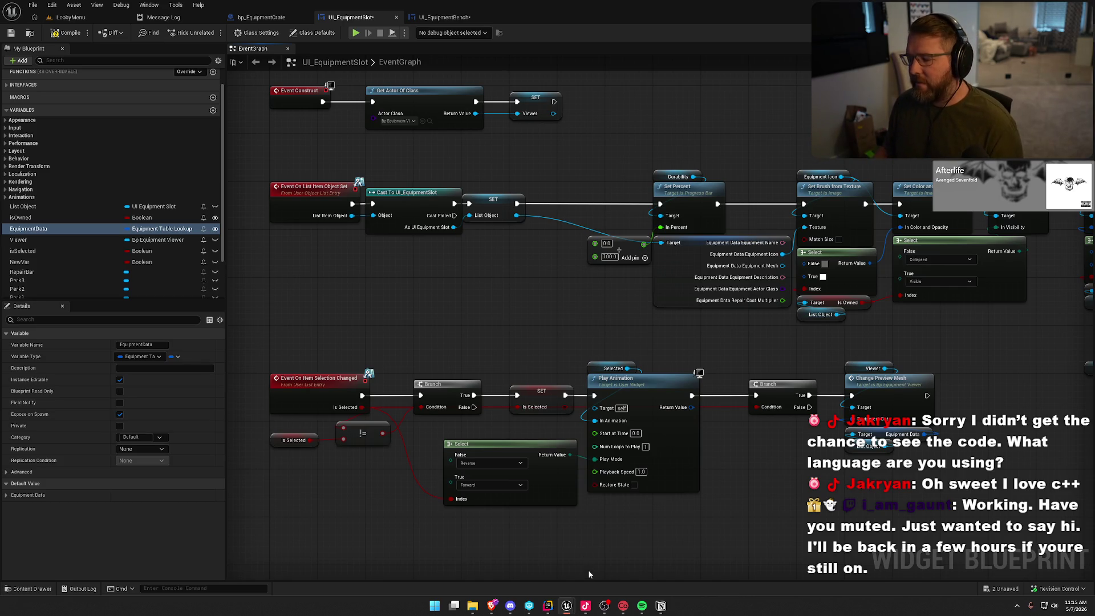
# Switch to Rider to view the HauntingsData.h header.
pyautogui.click(547, 606)
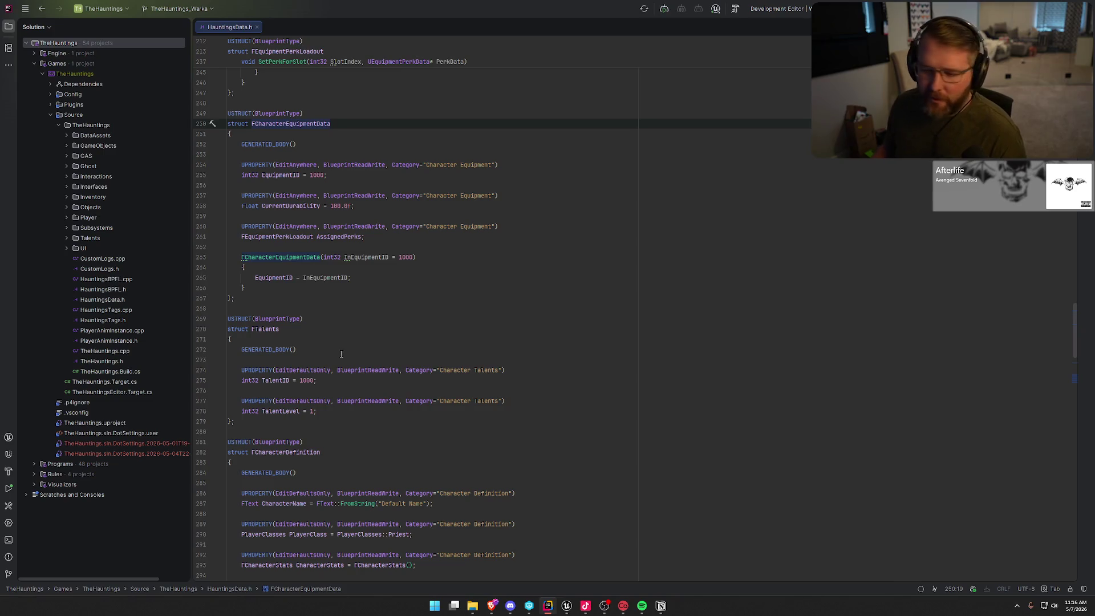
# Go to the FTalents struct in HauntingsData.h and scroll around it.
pyautogui.click(335, 330)
pyautogui.scroll(-2, 371, 334)
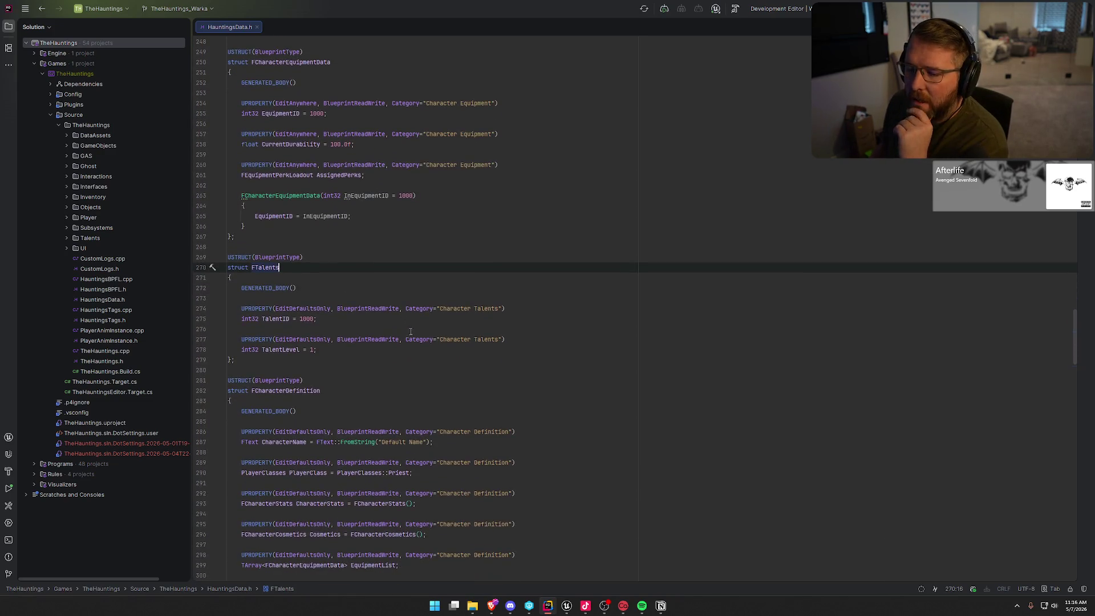
pyautogui.scroll(2, 478, 339)
pyautogui.scroll(2, 339, 381)
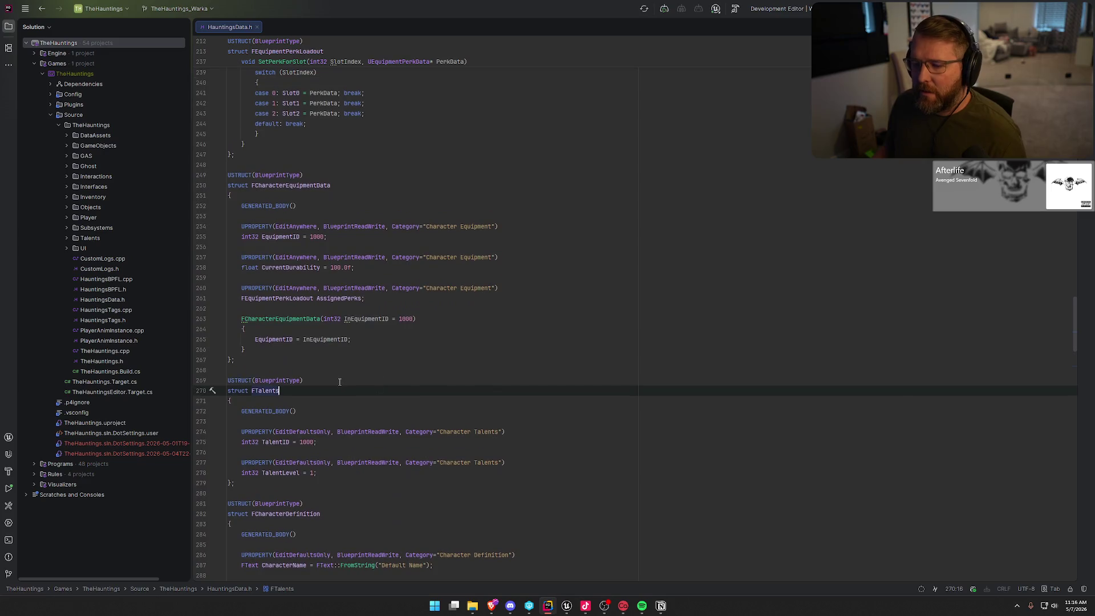
# Check CurrentDurability and the FCharacterEquipmentData struct name, then Alt+Tab back to Unreal.
pyautogui.click(294, 267)
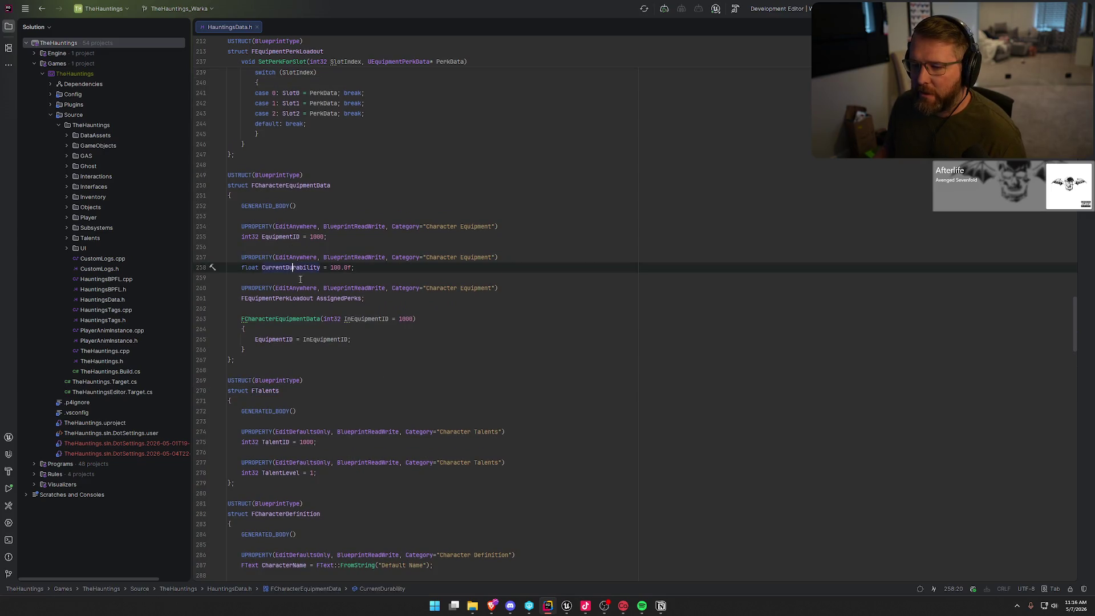
pyautogui.click(255, 185)
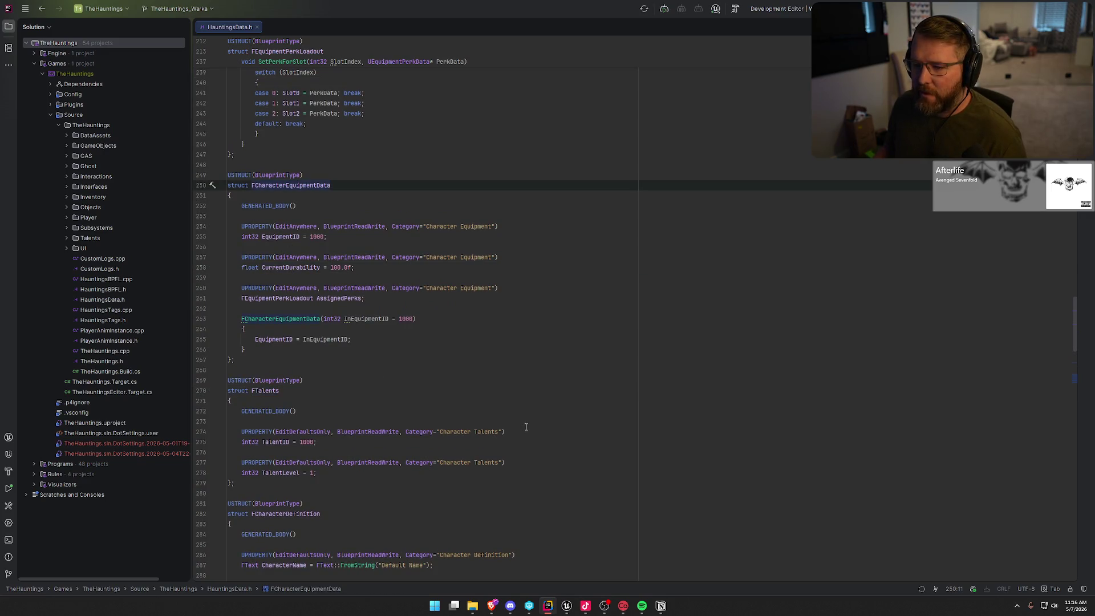
pyautogui.scroll(-8, 523, 415)
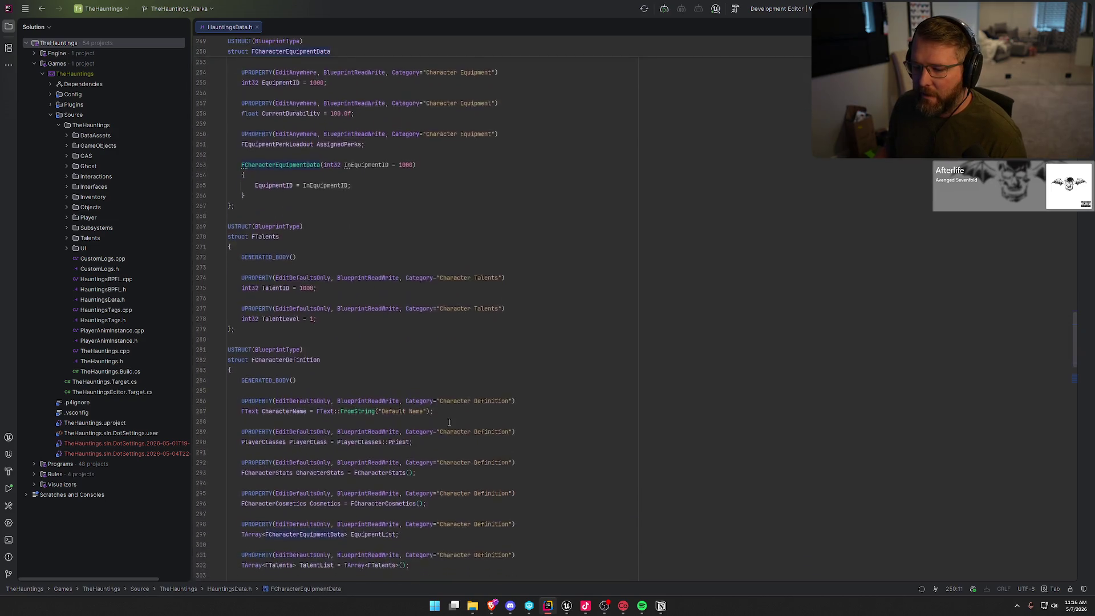
pyautogui.hotkey('alt', 'Tab')
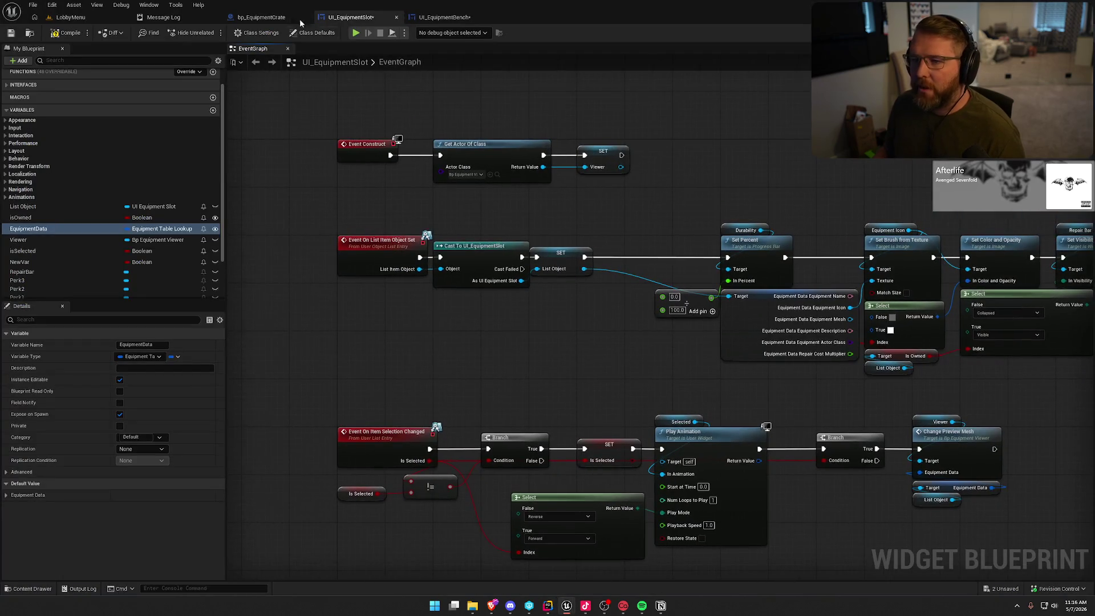
# Look over UI_EquipmentBench's UpdateSelectedItemInfo errors, then return to the UI_EquipmentSlot blueprint.
pyautogui.click(261, 17)
pyautogui.click(369, 17)
pyautogui.click(444, 17)
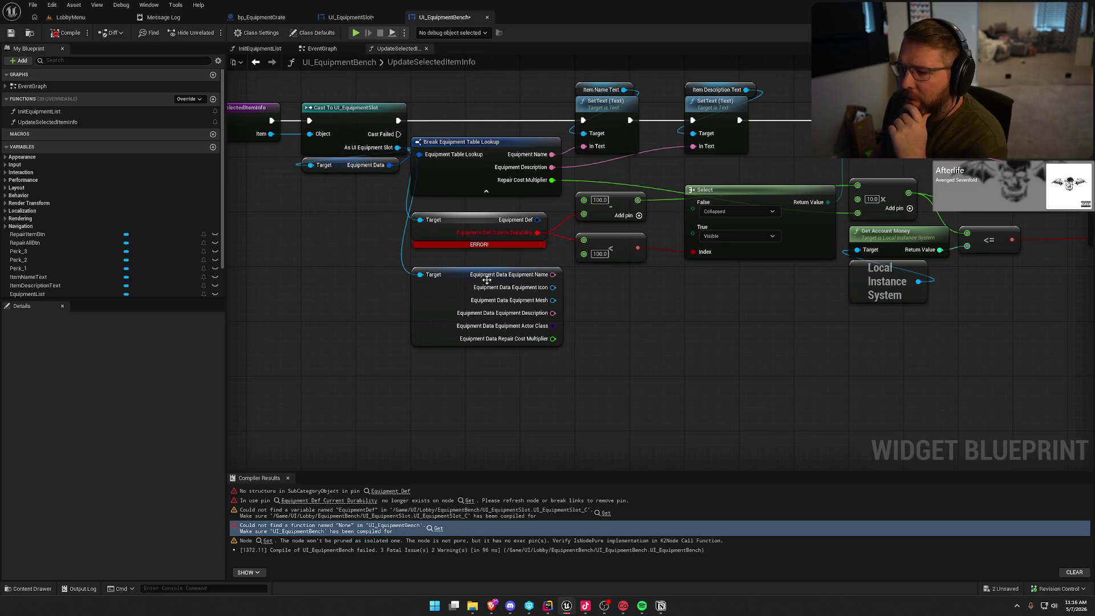
pyautogui.moveTo(700, 358)
pyautogui.mouseDown()
pyautogui.moveTo(576, 355)
pyautogui.moveTo(753, 368)
pyautogui.mouseUp()
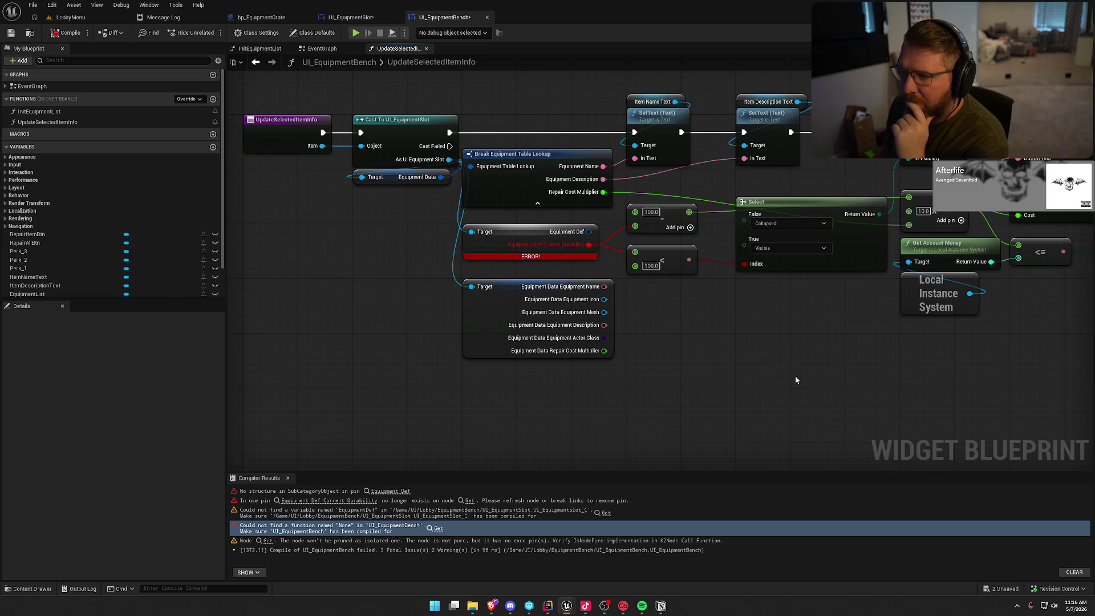
pyautogui.moveTo(796, 380)
pyautogui.mouseDown()
pyautogui.moveTo(553, 366)
pyautogui.moveTo(745, 361)
pyautogui.mouseUp()
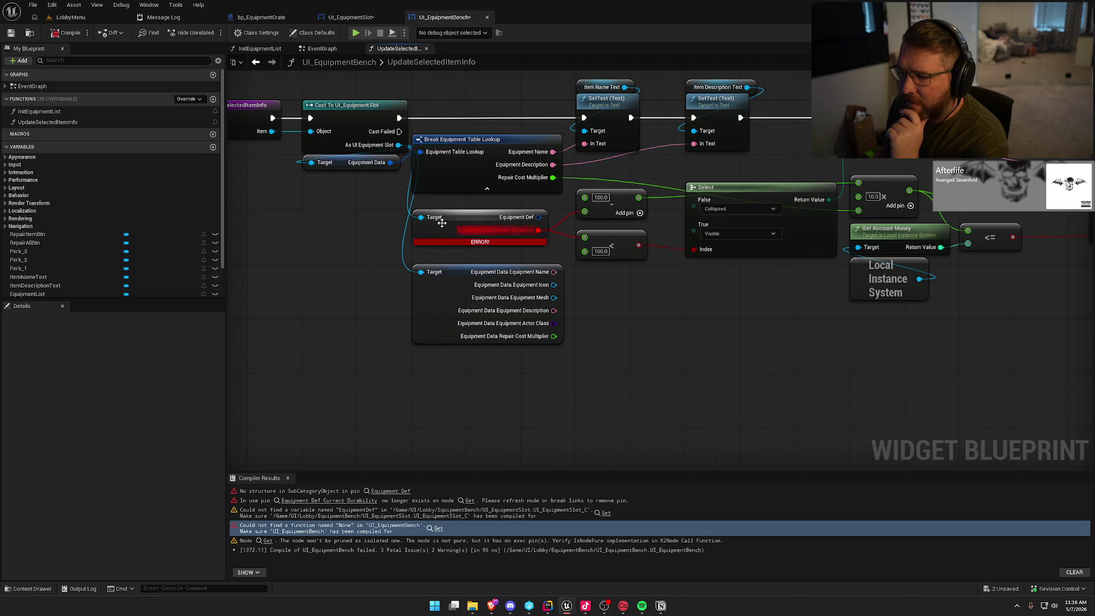
pyautogui.click(350, 17)
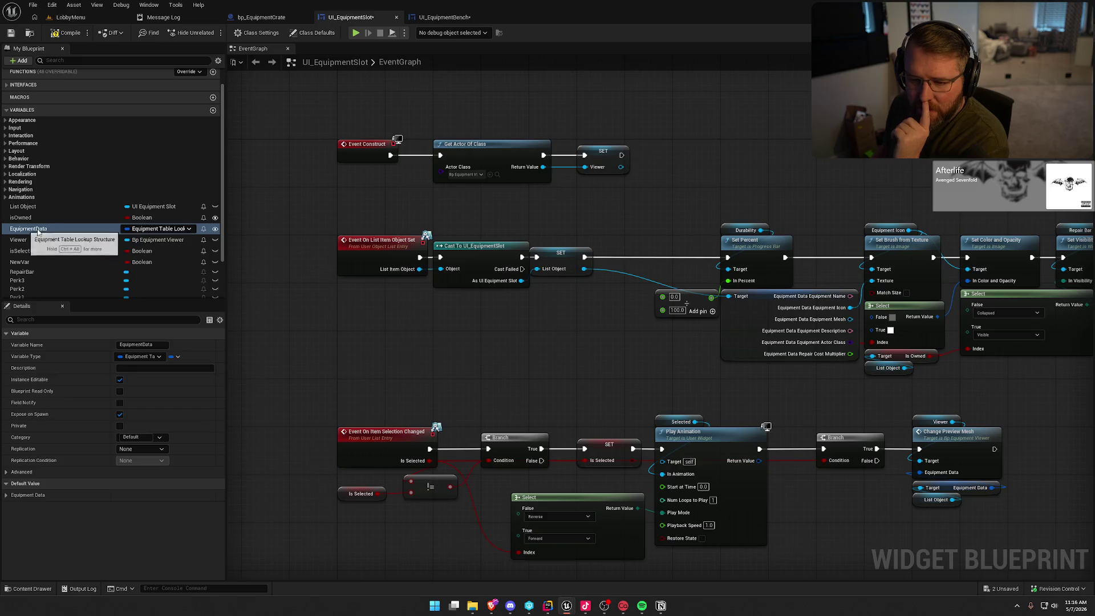
# Alt+Tab to Rider, scroll up to FCharacterEquipmentData, and Alt+Tab back to Unreal.
pyautogui.hotkey('alt', 'Tab')
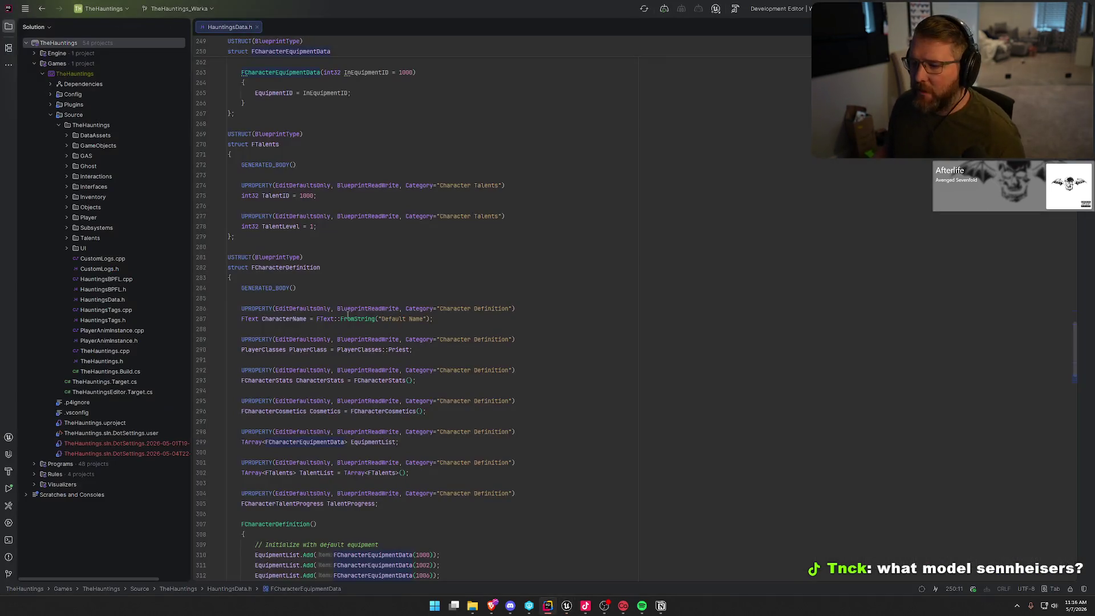
pyautogui.scroll(6, 384, 348)
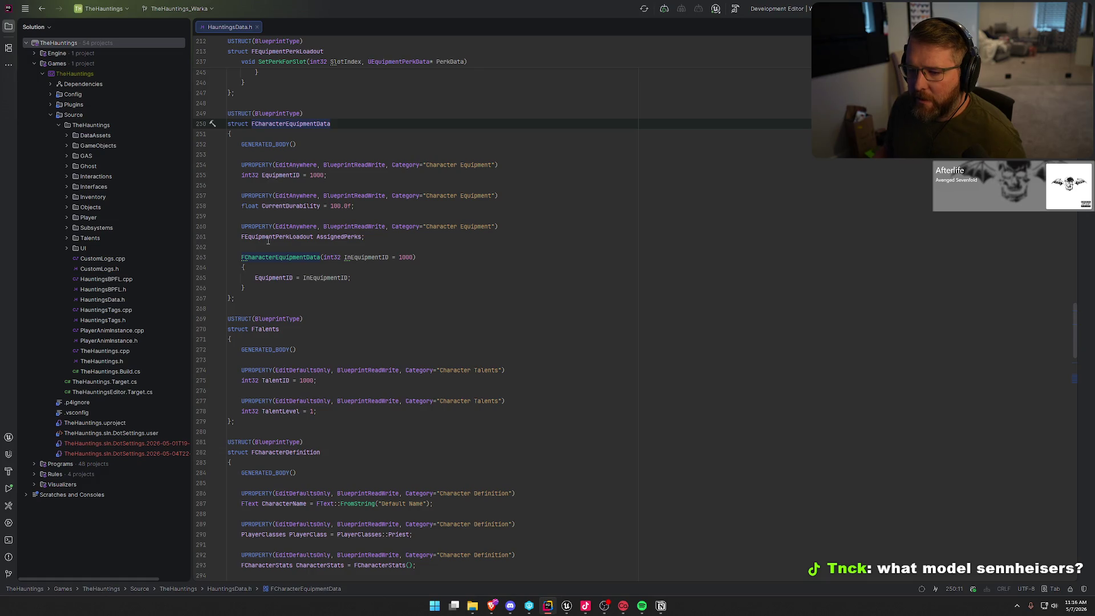
pyautogui.hotkey('alt', 'Tab')
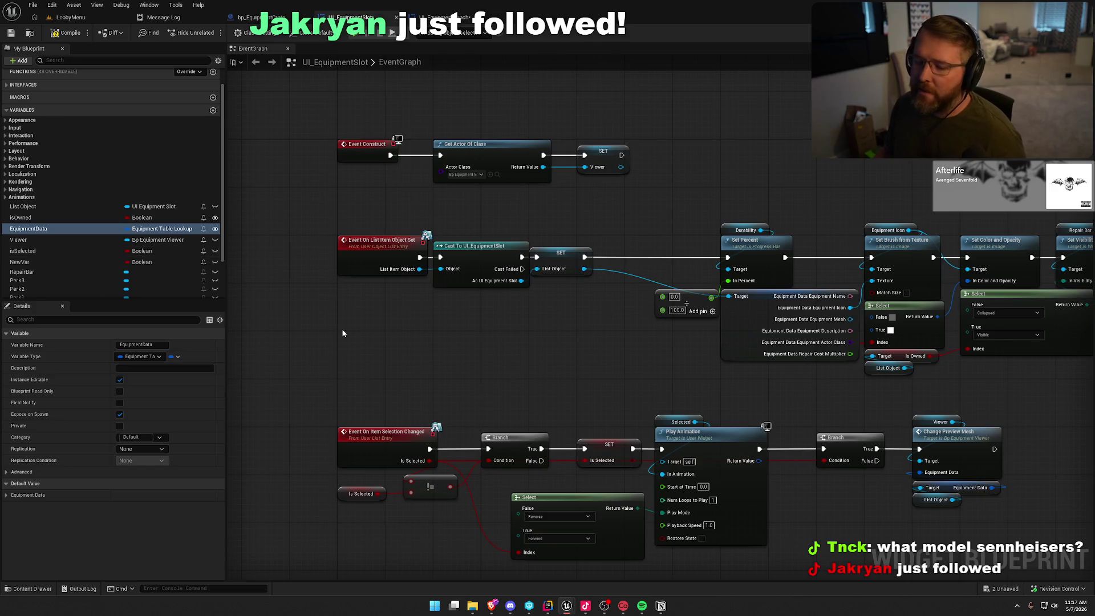
# Nudge the 0.0/100.0 Make Array node left, compile UI_EquipmentSlot, and check out the asset.
pyautogui.moveTo(342, 333); pyautogui.dragTo(369, 343)
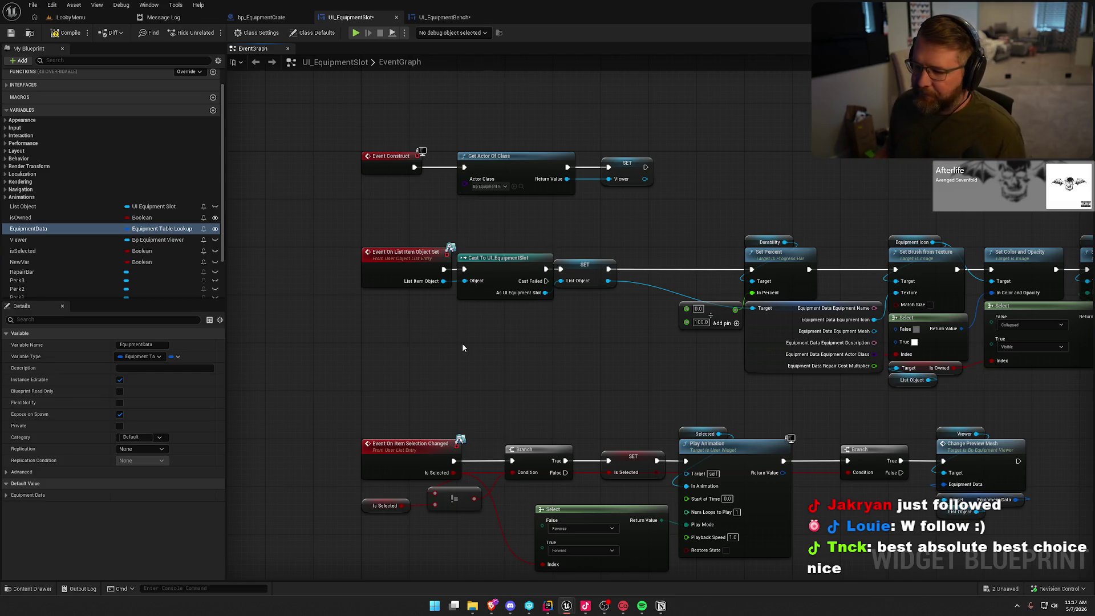
pyautogui.moveTo(463, 345); pyautogui.dragTo(401, 296)
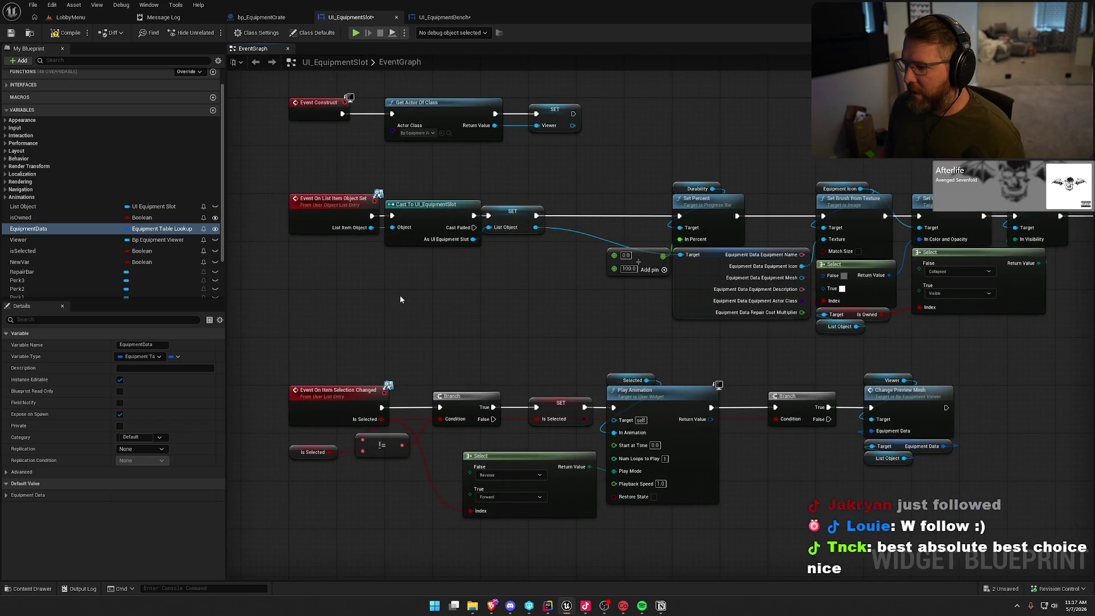
pyautogui.moveTo(646, 254)
pyautogui.mouseDown()
pyautogui.moveTo(615, 254)
pyautogui.moveTo(624, 251)
pyautogui.moveTo(631, 327)
pyautogui.mouseUp()
pyautogui.click(66, 32)
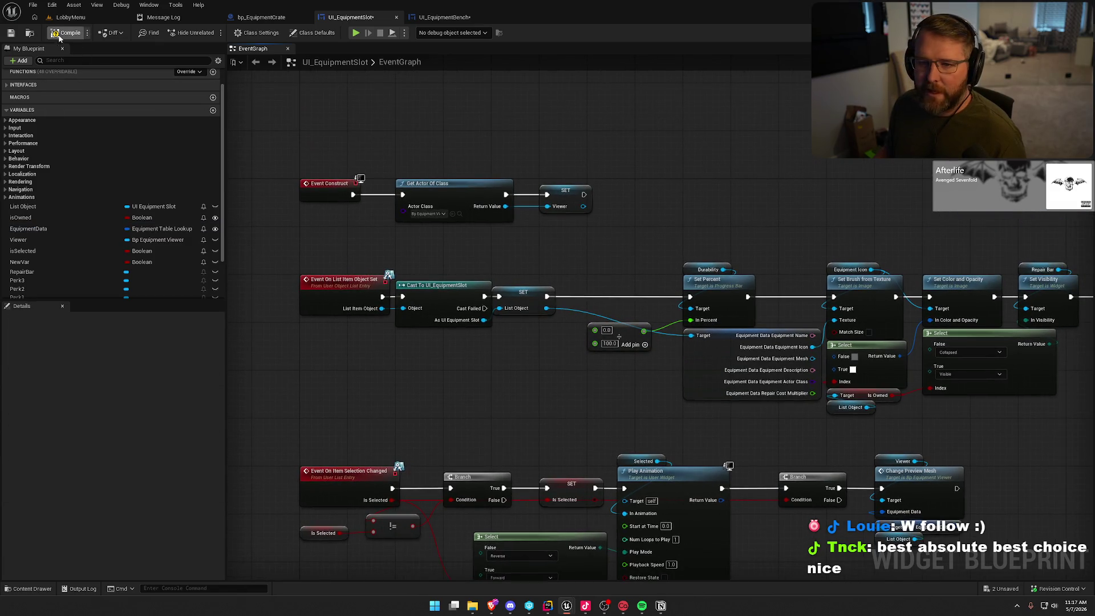
pyautogui.click(559, 399)
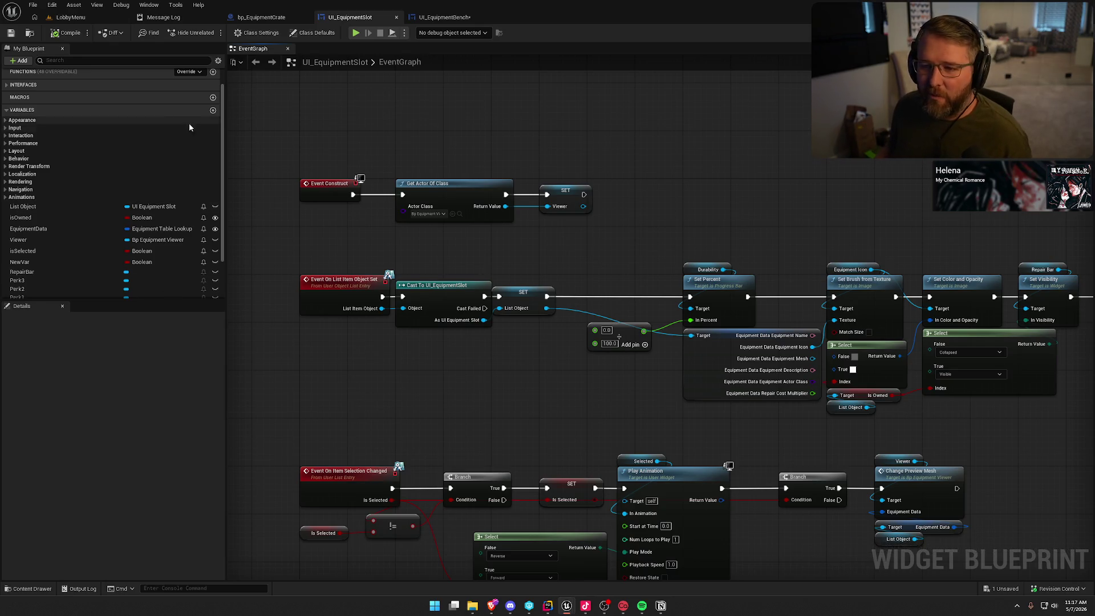
# Add a variable named EquipmentMetaData to UI_EquipmentSlot, then bring up HauntingsData.h in Rider.
pyautogui.click(212, 110)
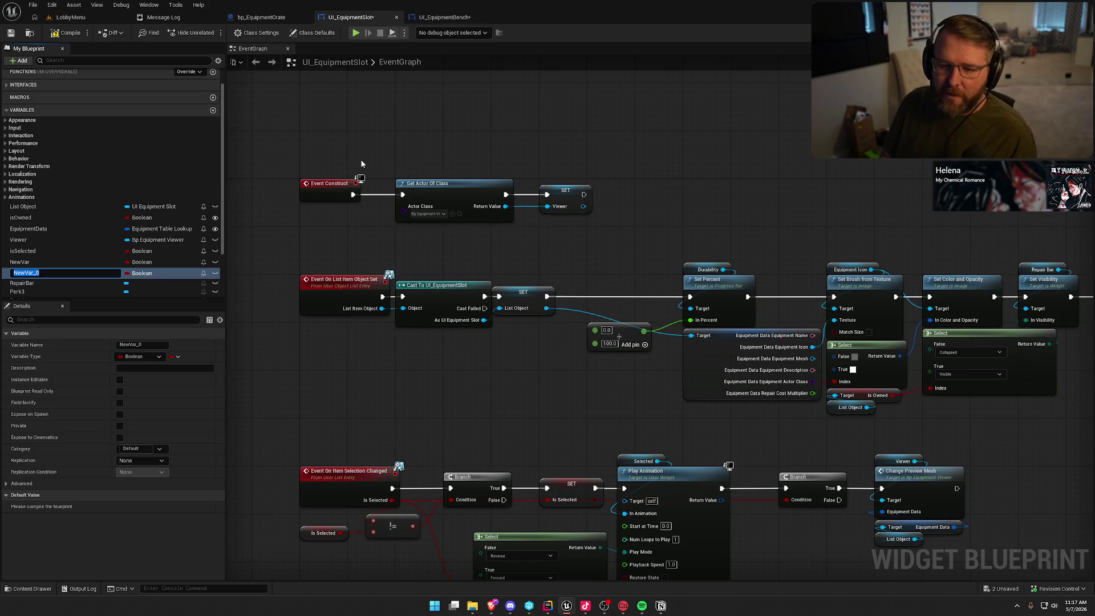
pyautogui.write('Equipment')
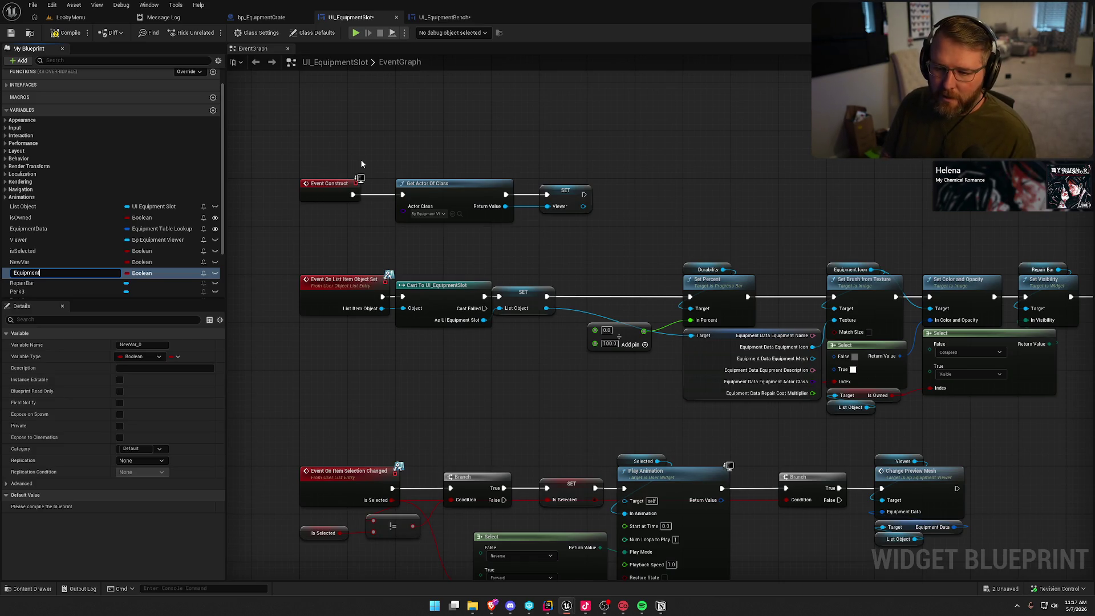
pyautogui.write('MetaData')
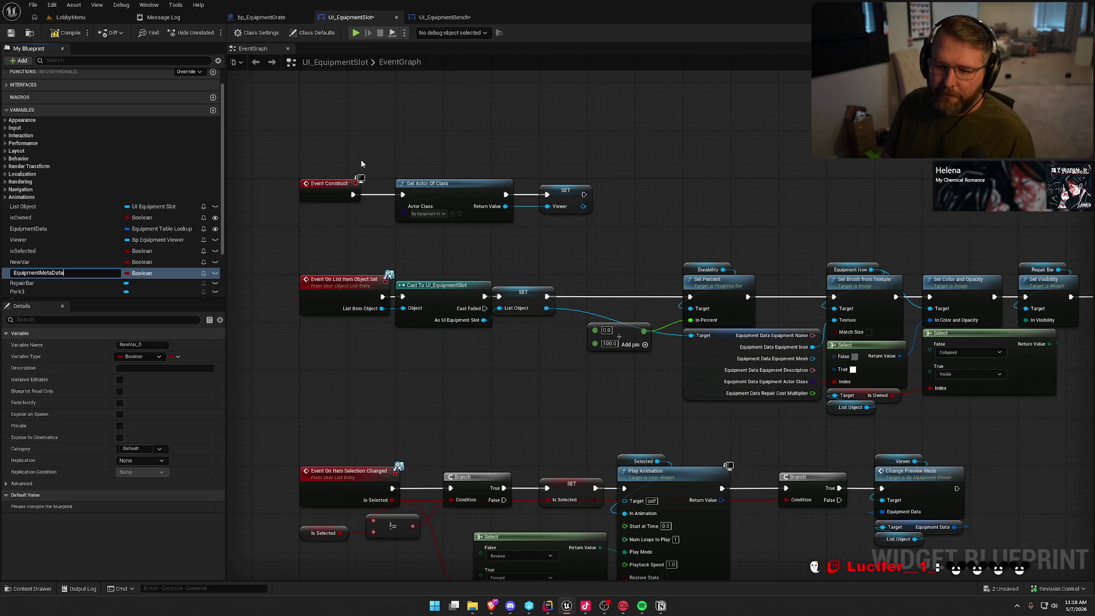
pyautogui.press('Return')
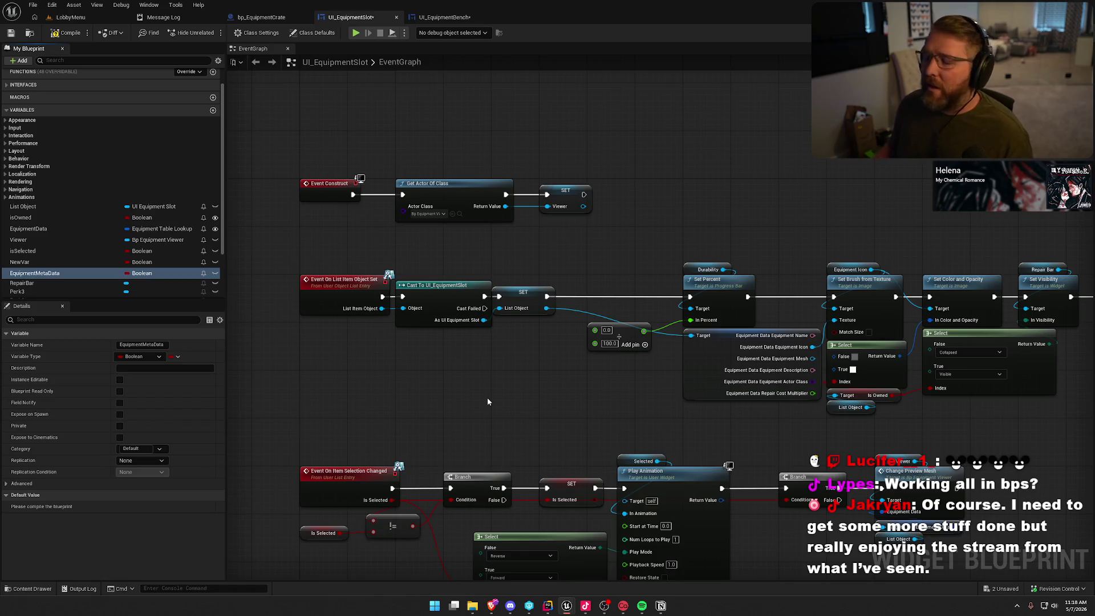
pyautogui.click(548, 605)
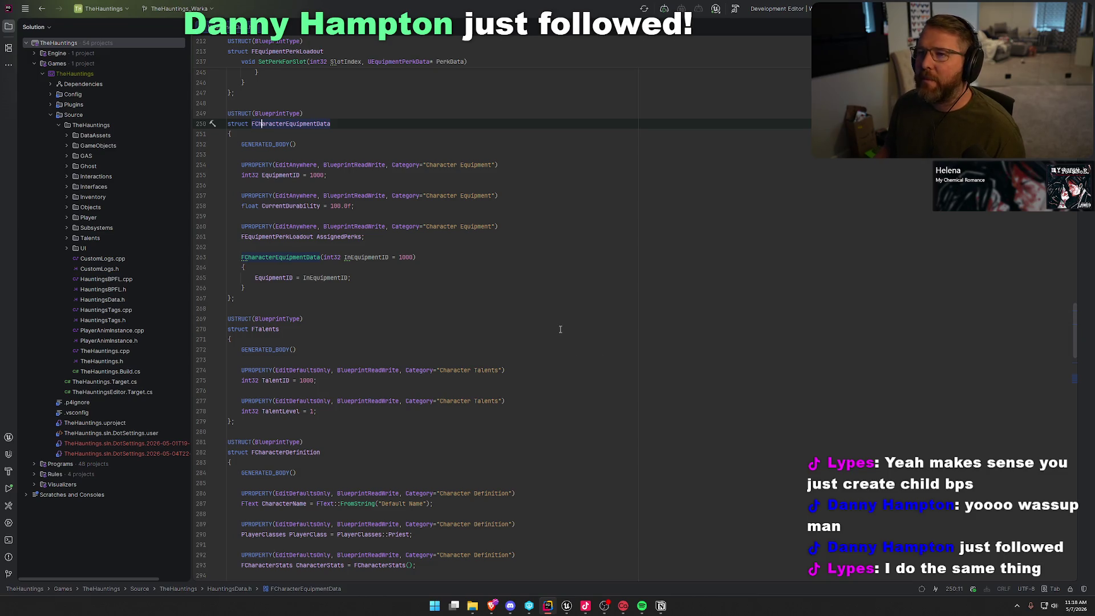
# Pan the event graph and open EquipmentMetaData's variable type list, checking Rider briefly.
pyautogui.hotkey('alt', 'Tab')
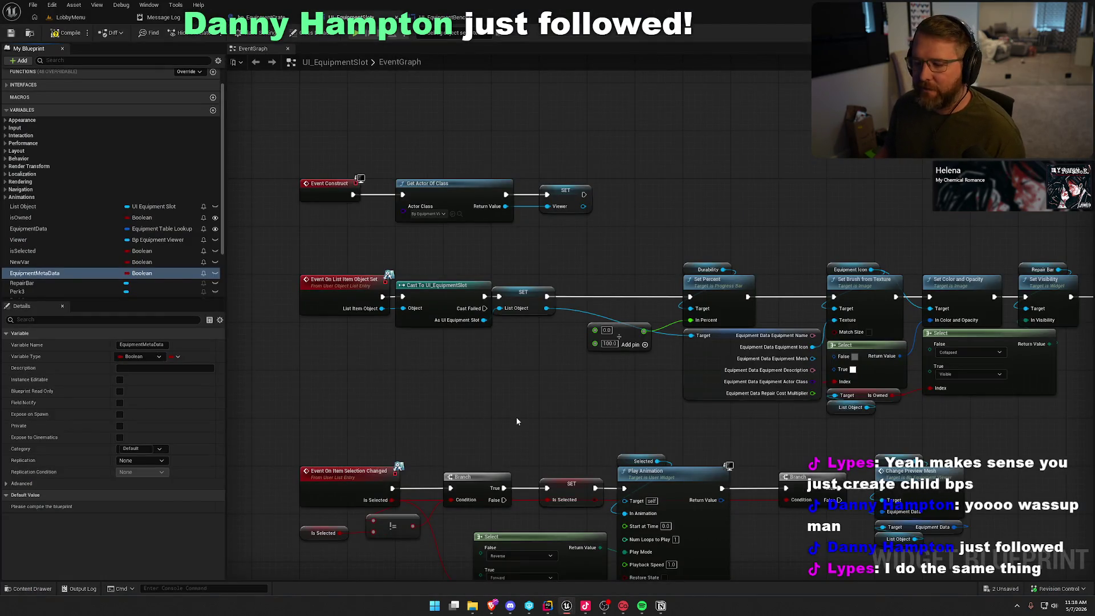
pyautogui.moveTo(516, 416)
pyautogui.mouseDown()
pyautogui.moveTo(501, 398)
pyautogui.moveTo(524, 381)
pyautogui.mouseUp()
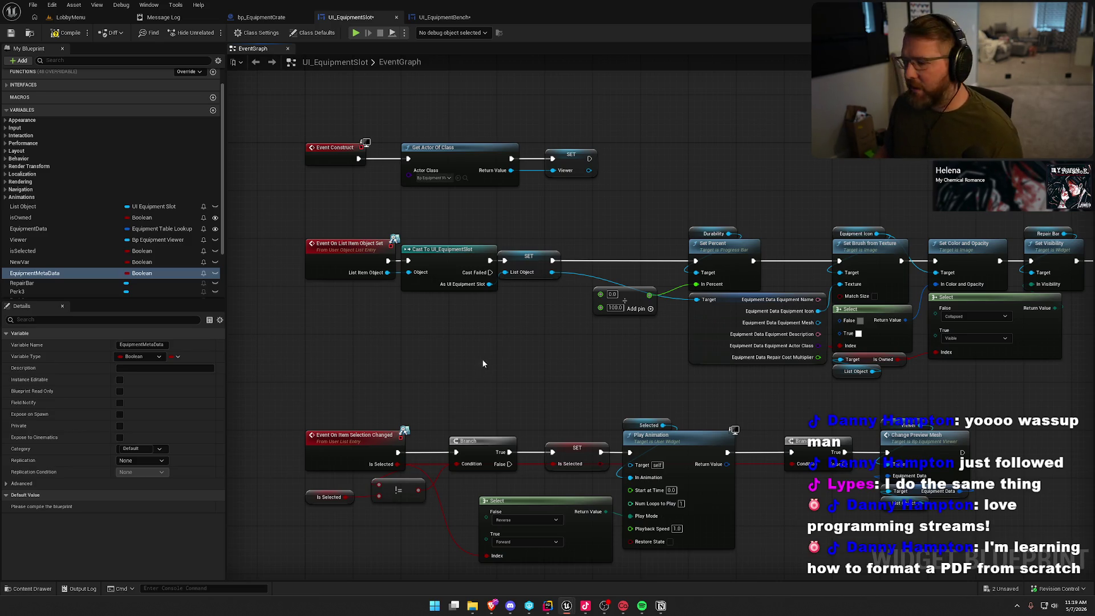
pyautogui.scroll(2, 510, 336)
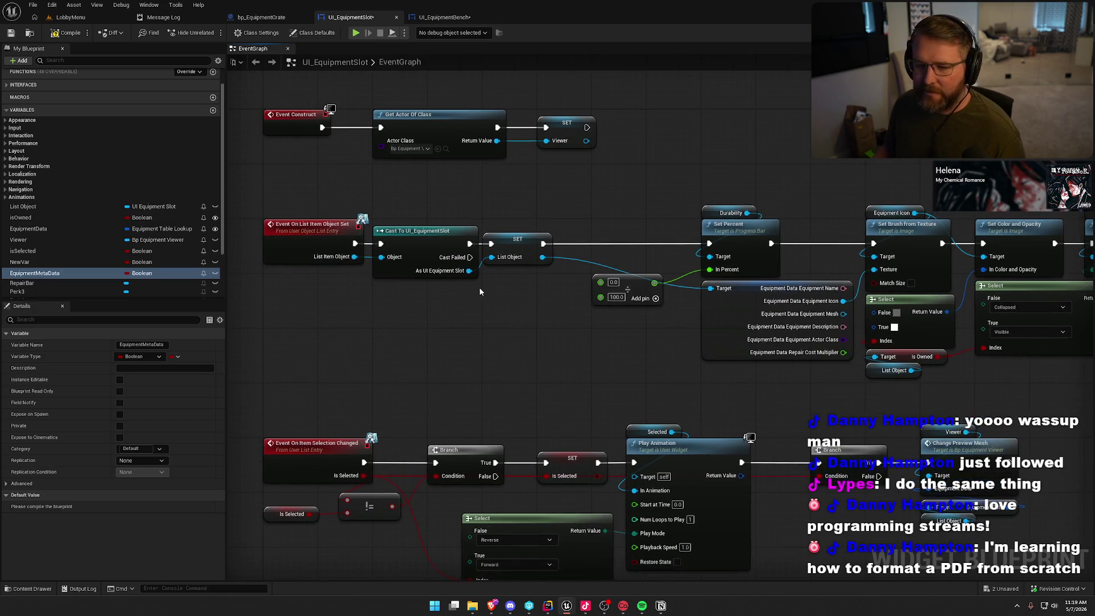
pyautogui.click(137, 273)
pyautogui.hotkey('alt', 'Tab')
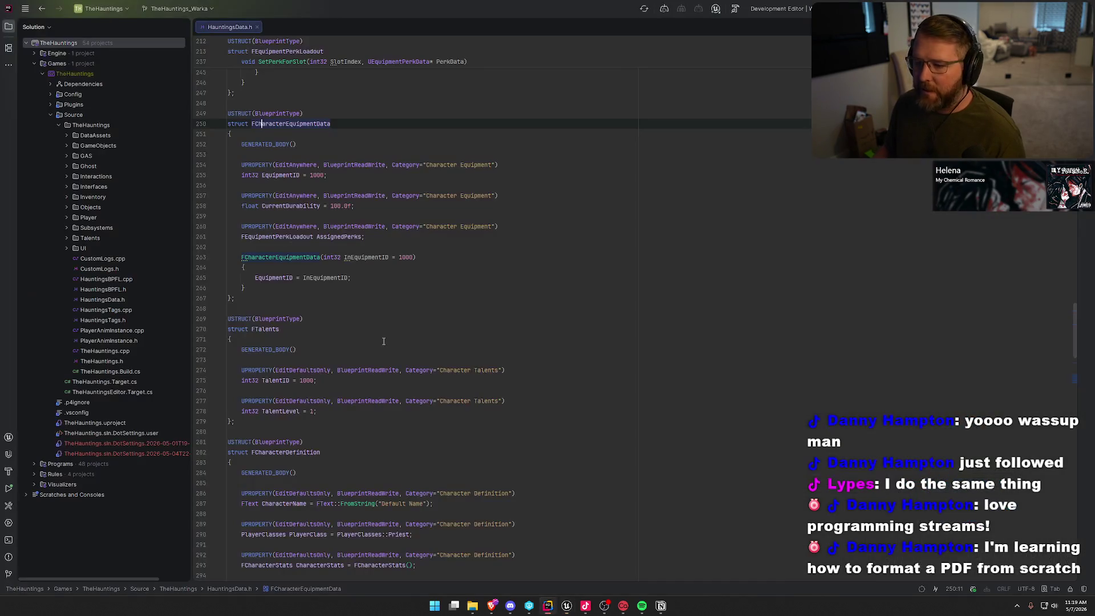
pyautogui.hotkey('alt', 'Tab')
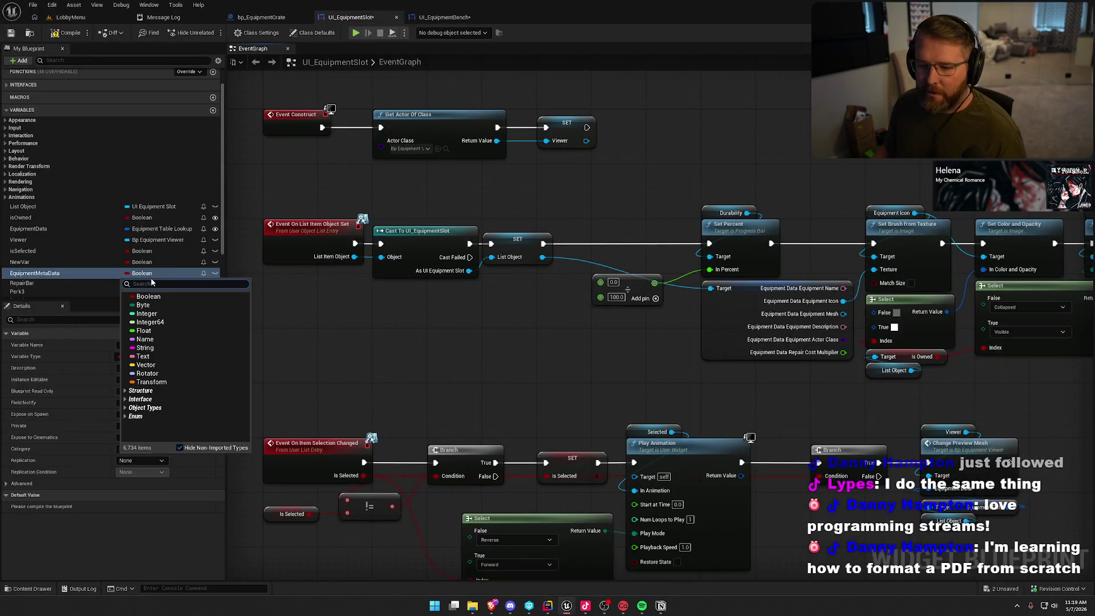
# Retype EquipmentMetaData as Character Equipment Data, tick Instance Editable and Expose on Spawn, and compile.
pyautogui.write('charac')
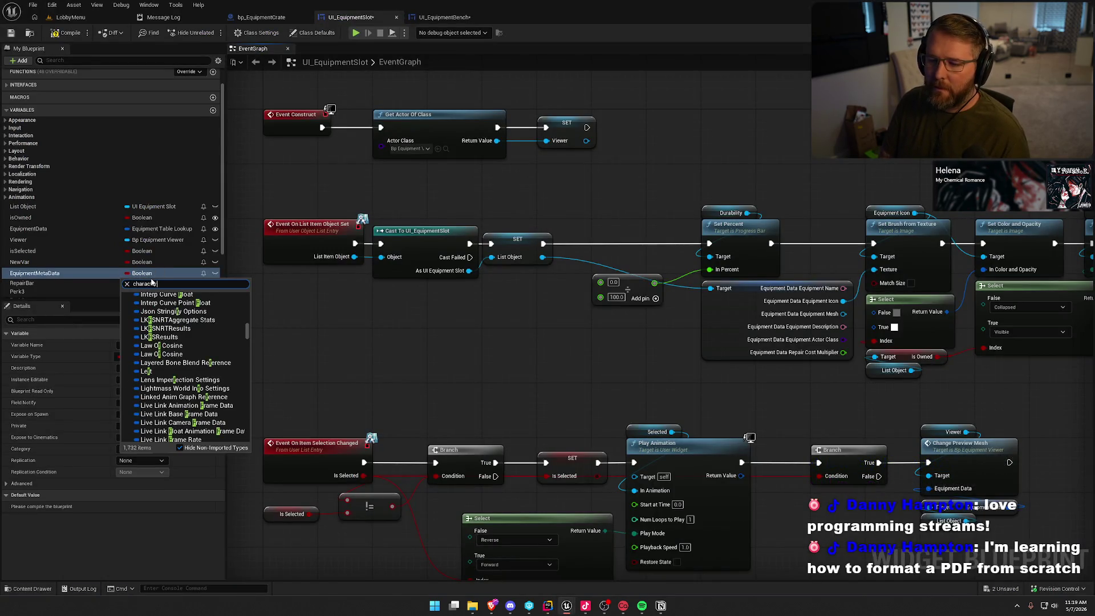
pyautogui.write('ter')
pyautogui.click(165, 307)
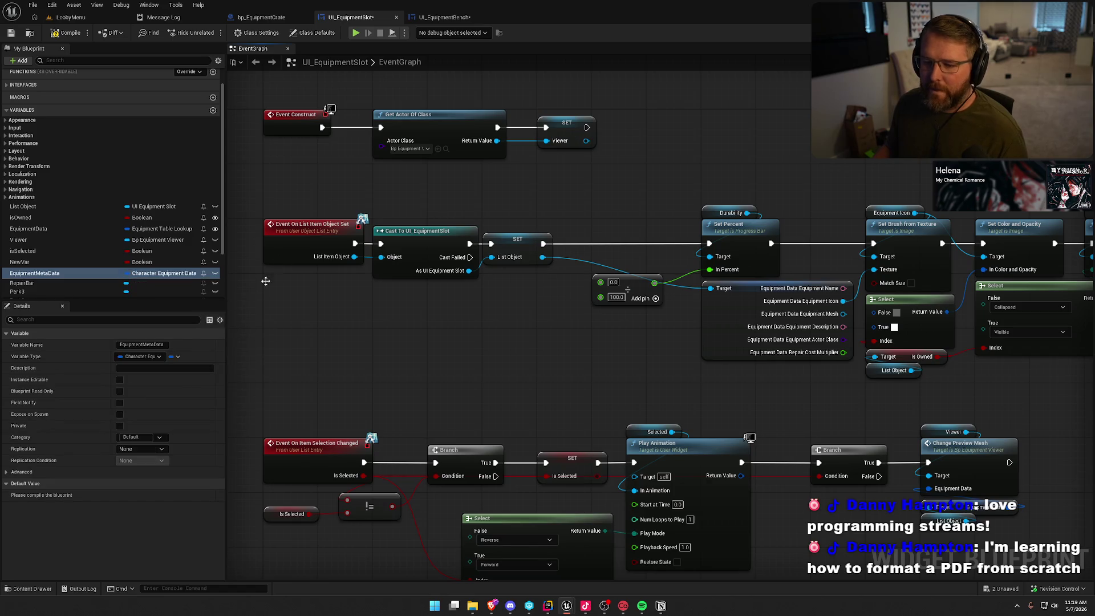
pyautogui.click(119, 379)
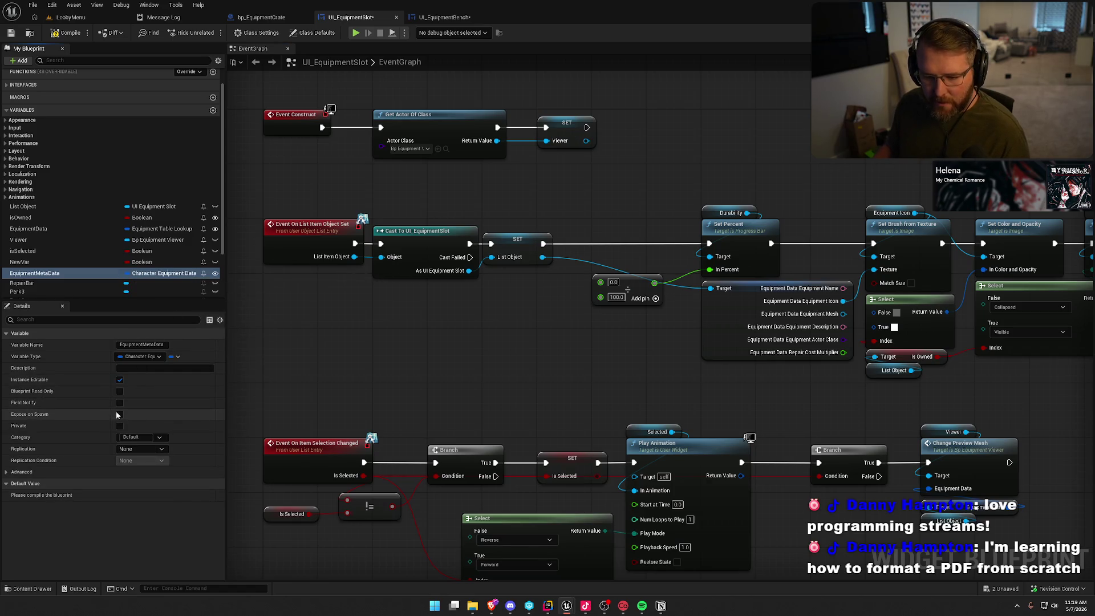
pyautogui.click(120, 414)
pyautogui.click(67, 33)
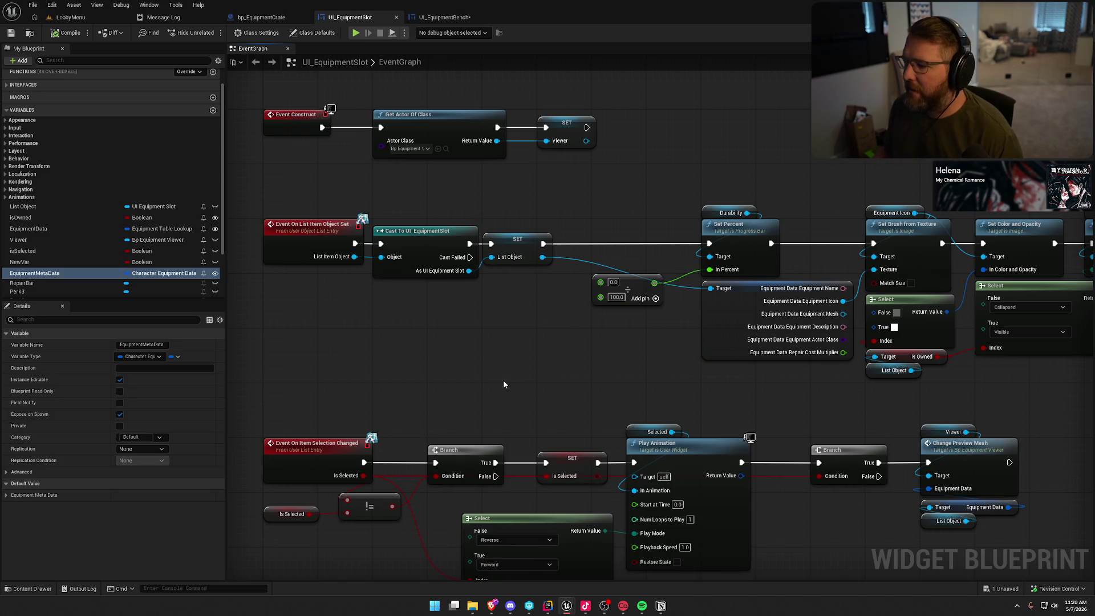
# Add Get Equipment Meta Data from List Object, split it, and wire Current Durability into Add.
pyautogui.moveTo(503, 380)
pyautogui.mouseDown()
pyautogui.moveTo(419, 364)
pyautogui.moveTo(426, 347)
pyautogui.moveTo(483, 347)
pyautogui.mouseUp()
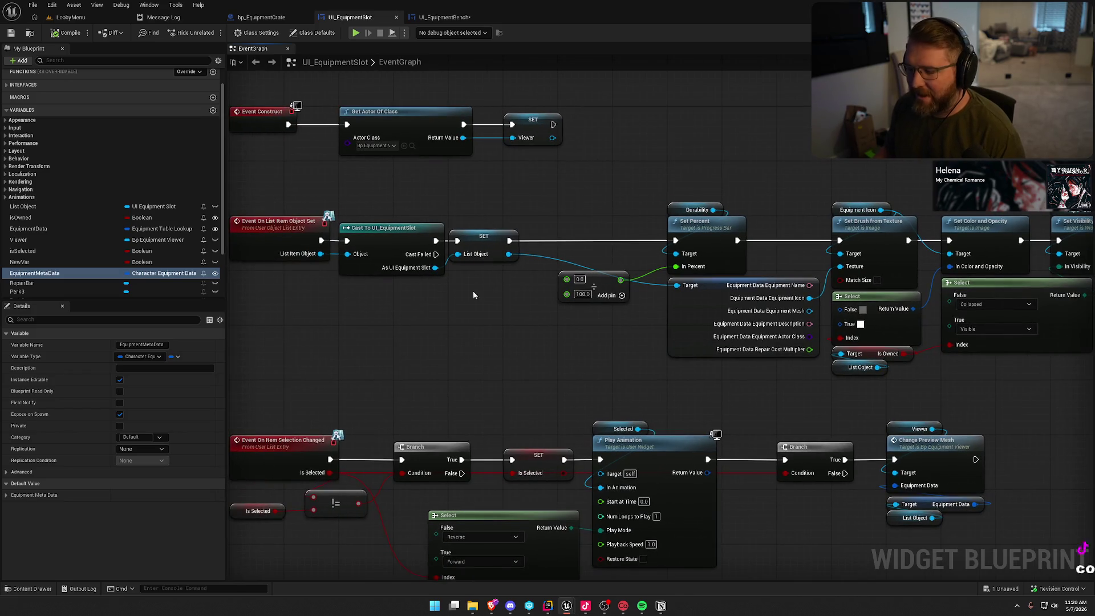
pyautogui.moveTo(508, 254); pyautogui.dragTo(468, 313)
pyautogui.write('get')
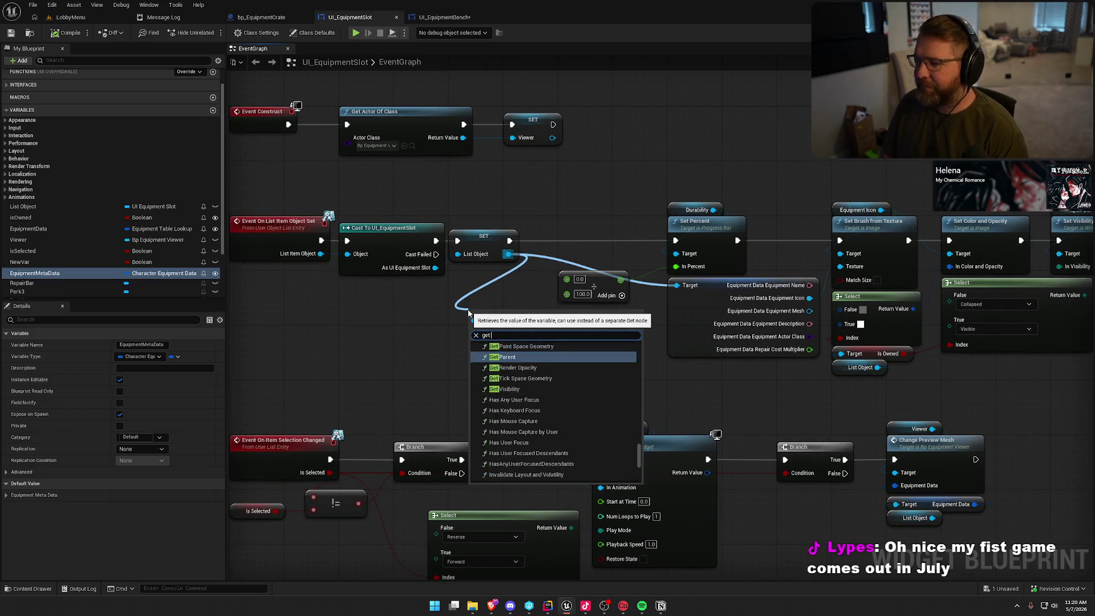
pyautogui.write(' char')
pyautogui.press('BackSpace')
pyautogui.press('BackSpace')
pyautogui.press('BackSpace')
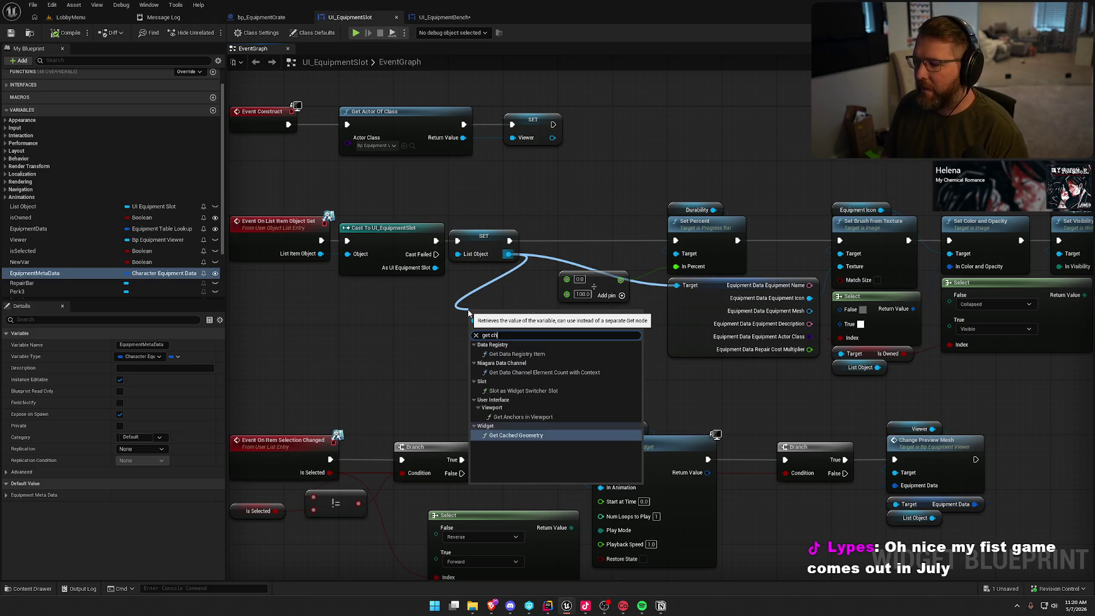
pyautogui.write('equip')
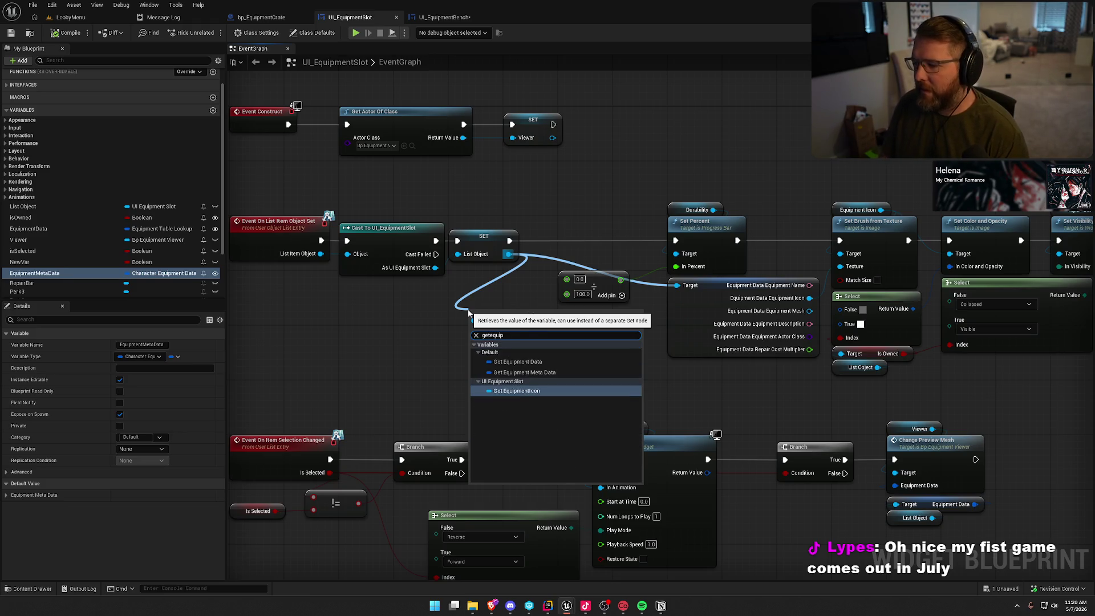
pyautogui.click(540, 374)
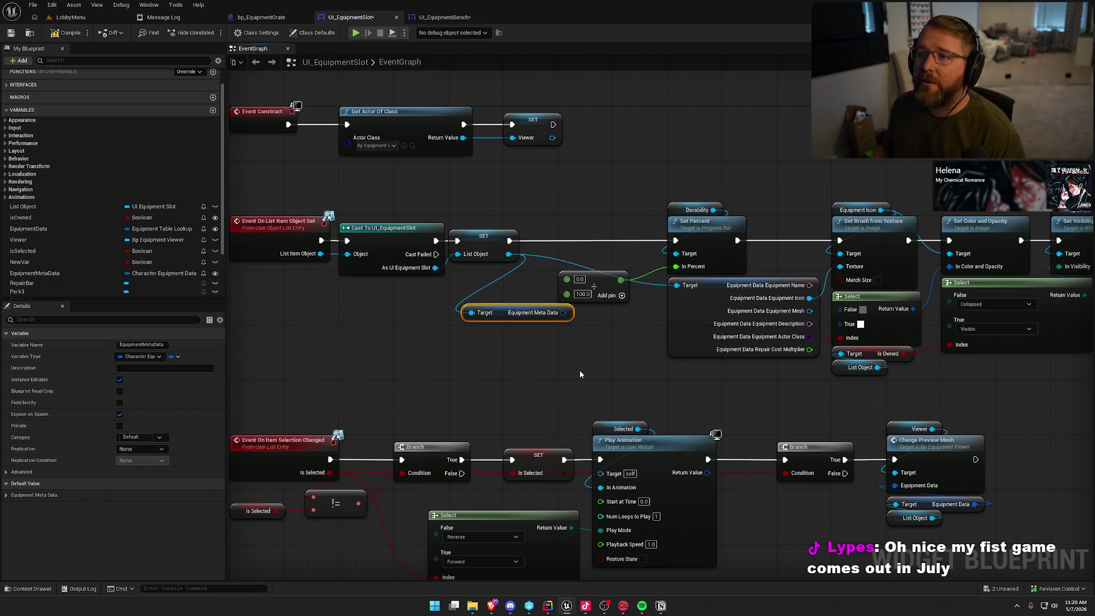
pyautogui.rightClick(564, 312)
pyautogui.click(591, 348)
pyautogui.moveTo(500, 326); pyautogui.dragTo(373, 299)
pyautogui.moveTo(482, 298)
pyautogui.mouseDown()
pyautogui.moveTo(587, 318)
pyautogui.moveTo(567, 279)
pyautogui.mouseUp()
# Tidy the node layout, save UI_EquipmentSlot, and switch to bp_EquipmentCrate.
pyautogui.click(456, 342)
pyautogui.moveTo(334, 306); pyautogui.dragTo(389, 306)
pyautogui.hotkey('ctrl', 's')
pyautogui.click(162, 17)
pyautogui.click(212, 18)
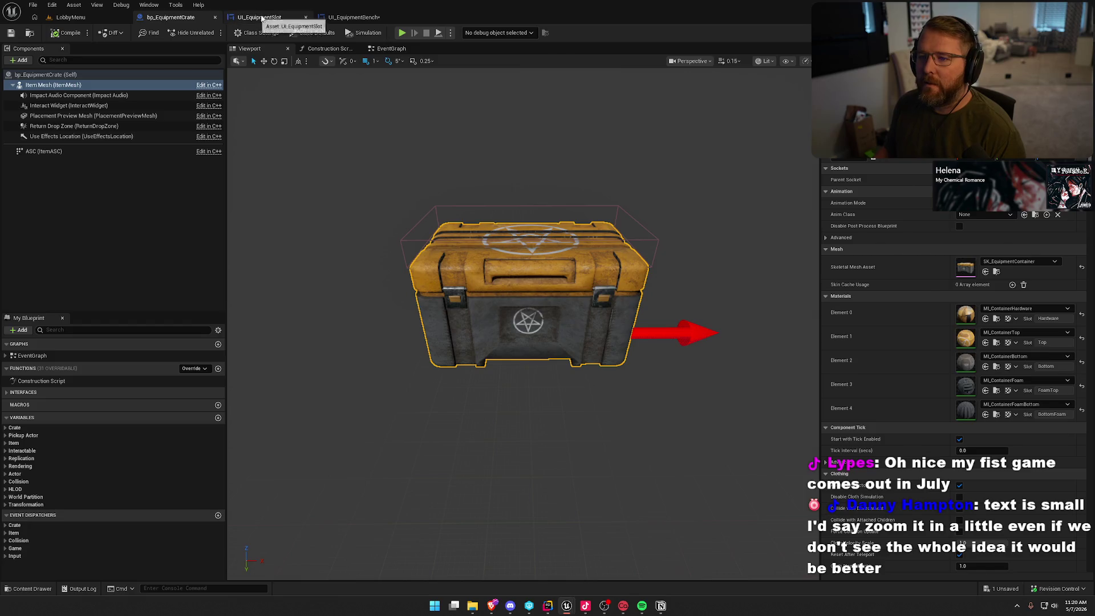
# In UI_EquipmentBench, replace the Equipment Data break node with Get Equipment Meta Data from the slot.
pyautogui.click(258, 18)
pyautogui.click(354, 17)
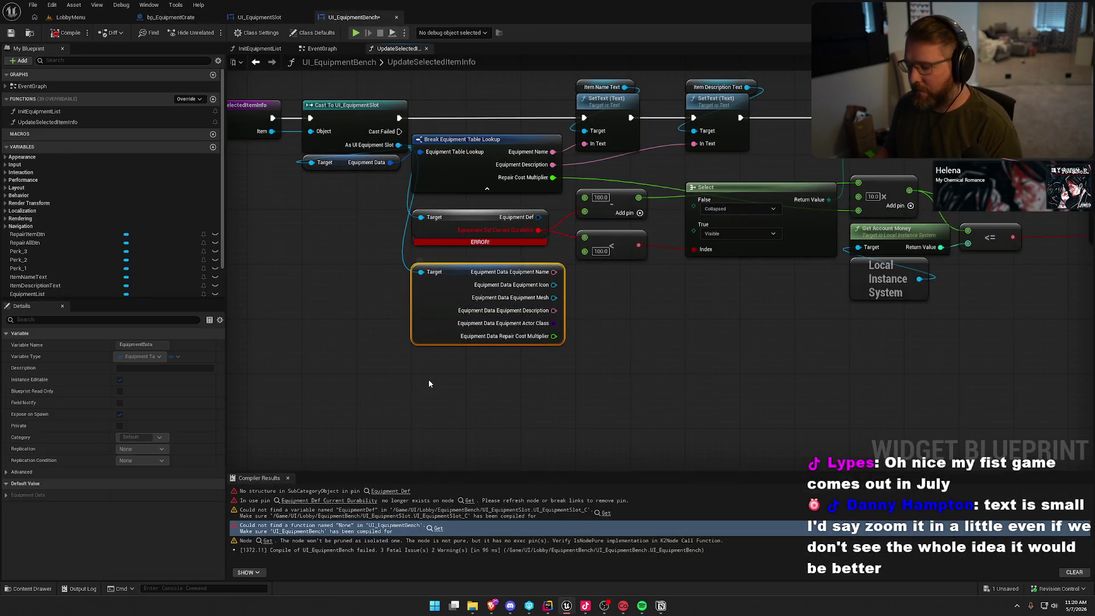
pyautogui.press('Delete')
pyautogui.moveTo(398, 145); pyautogui.dragTo(433, 277)
pyautogui.write('get equip')
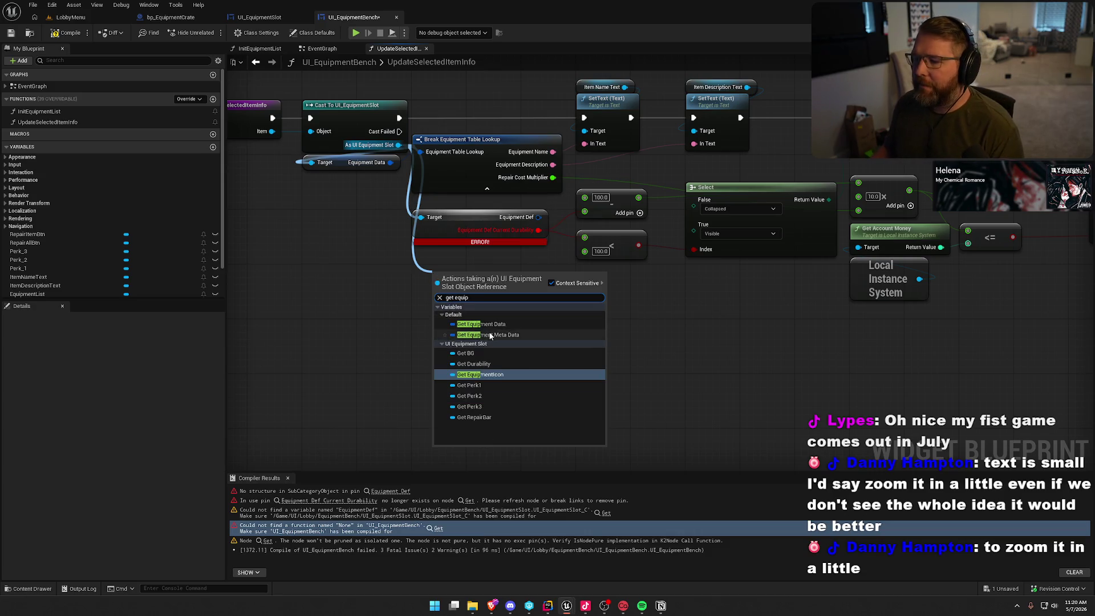
pyautogui.click(490, 335)
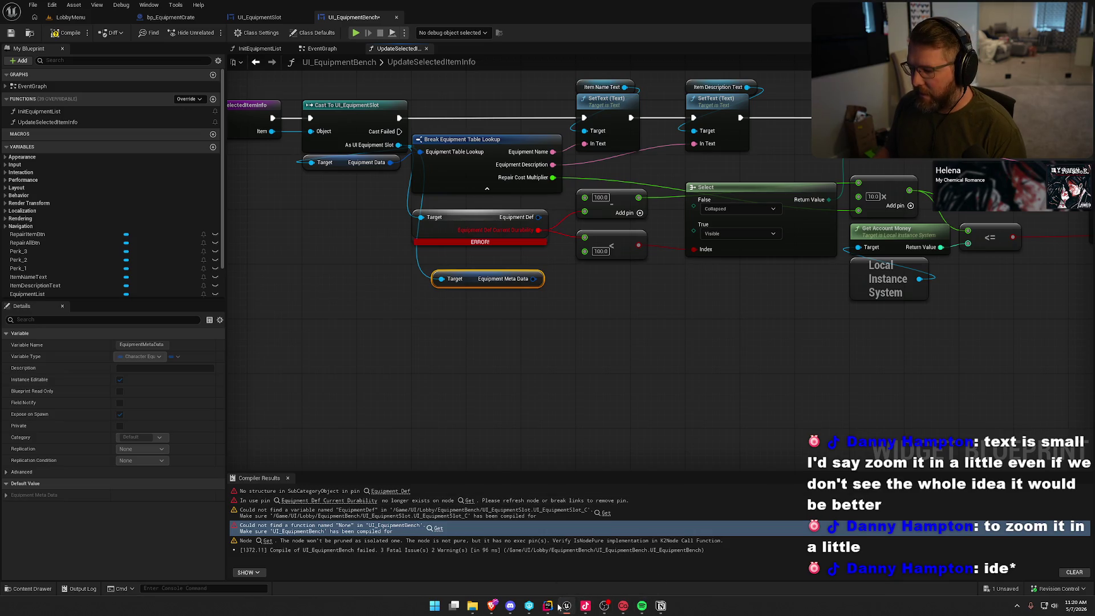
pyautogui.click(547, 606)
pyautogui.keyDown('ctrl'); pyautogui.scroll(4, 510, 484); pyautogui.keyUp('ctrl')
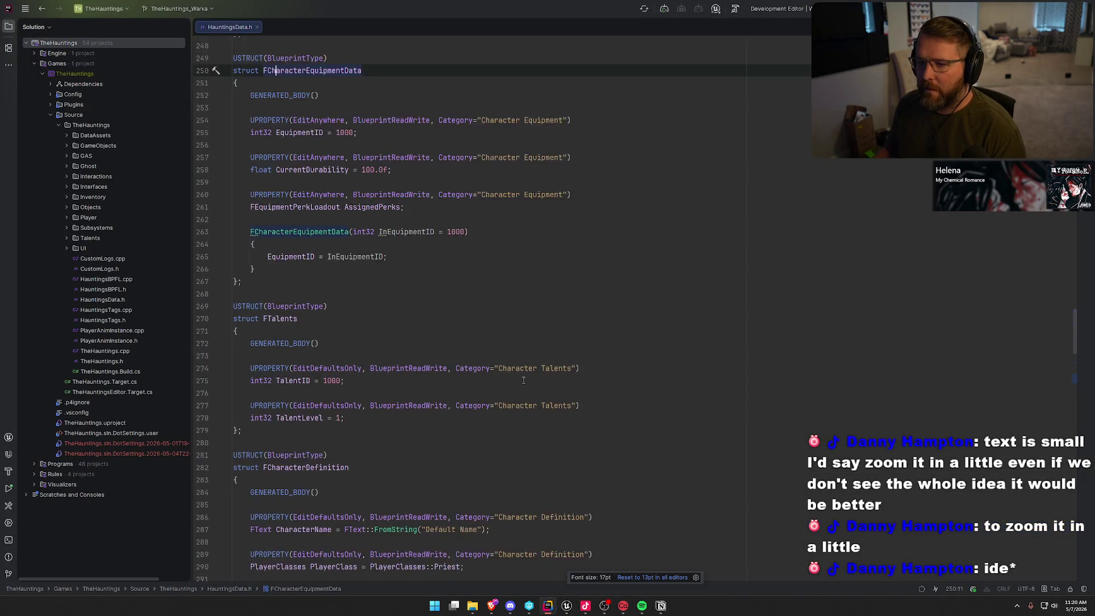
# Set Rider's code font to 16pt, hide the Solution panel, and scroll through the structs.
pyautogui.keyDown('ctrl'); pyautogui.scroll(-1, 524, 380); pyautogui.keyUp('ctrl')
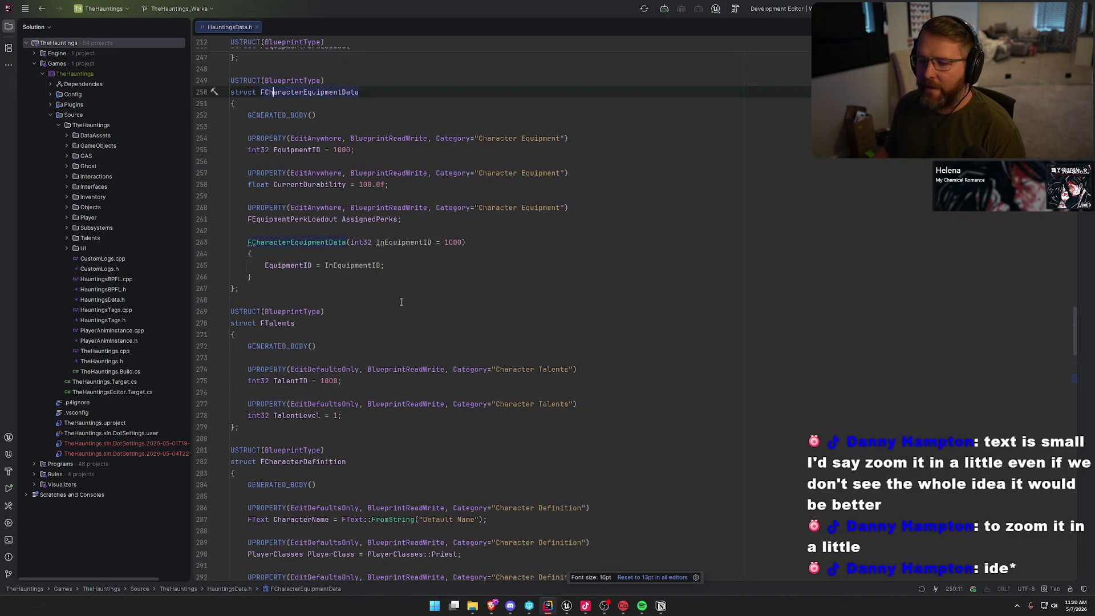
pyautogui.hotkey('alt', '1')
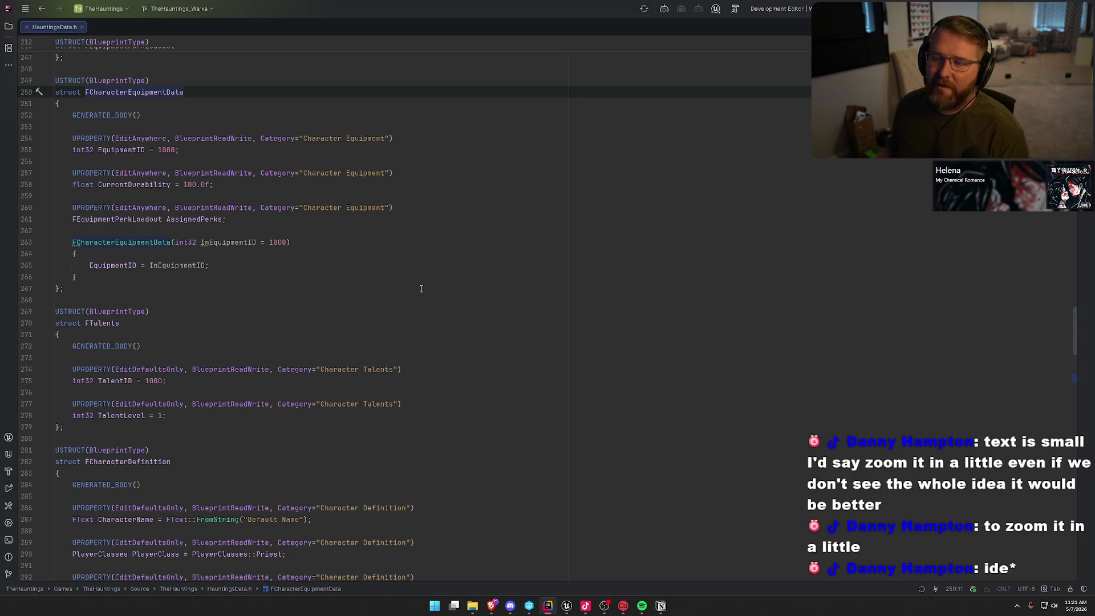
pyautogui.scroll(-10, 422, 291)
pyautogui.scroll(5, 424, 295)
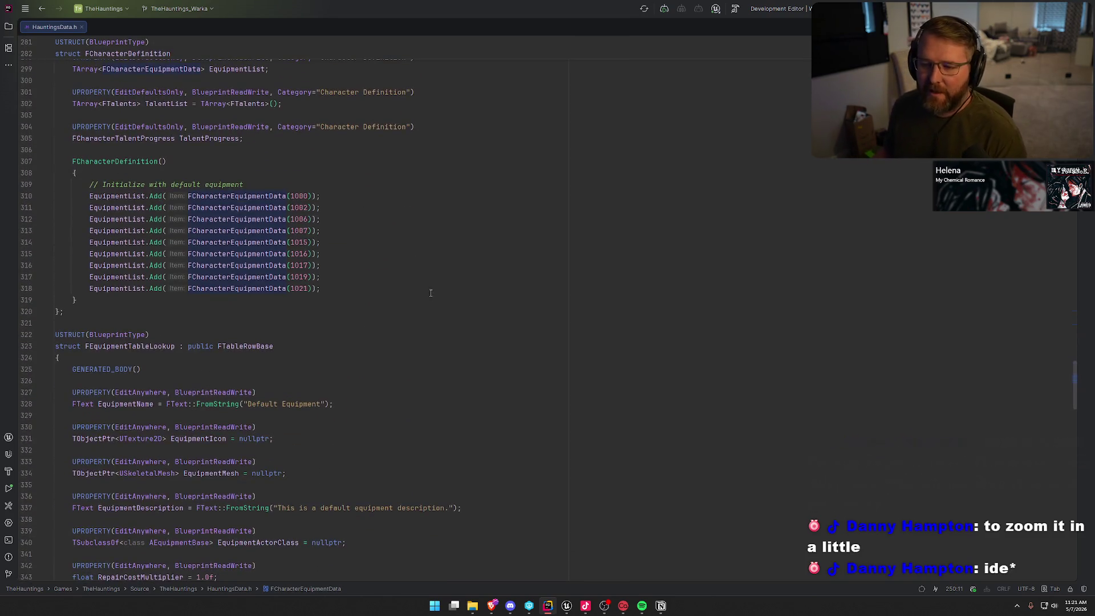
pyautogui.scroll(1, 452, 299)
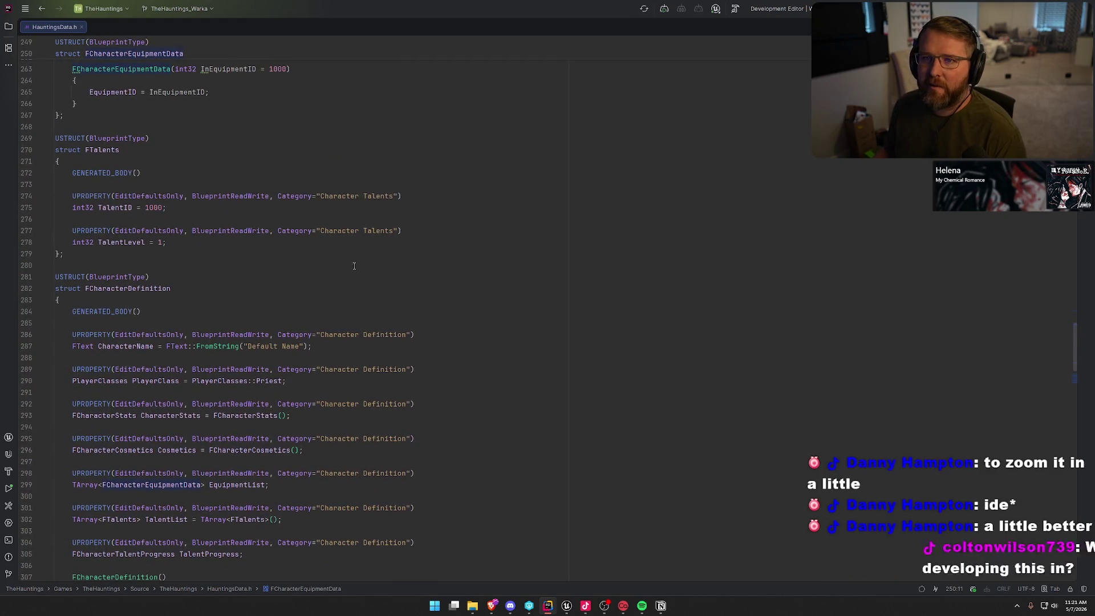
pyautogui.hotkey('alt', 'Tab')
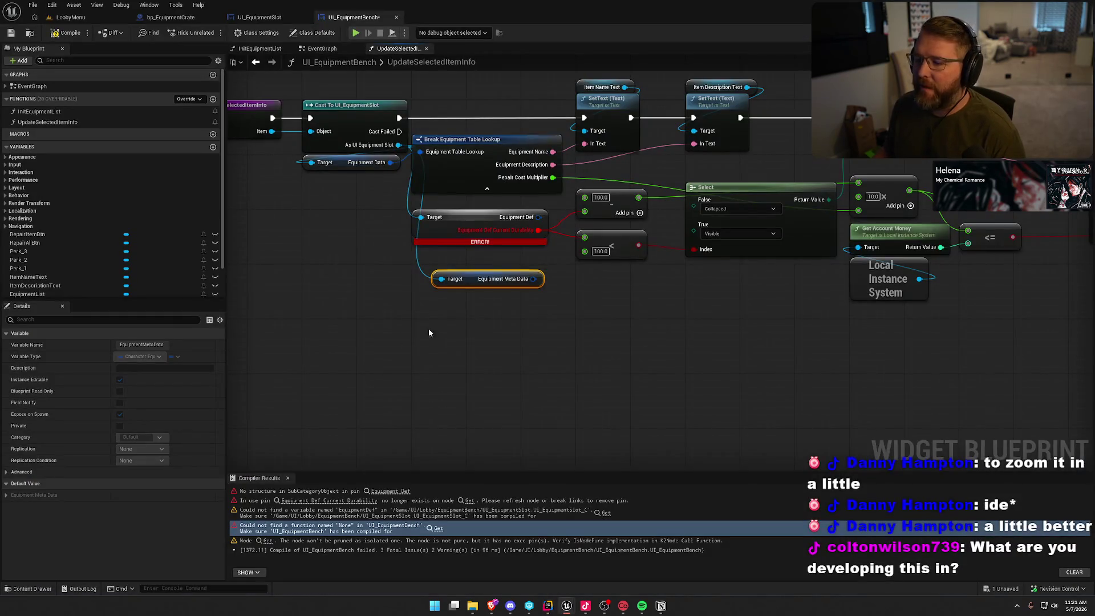
# Split Equipment Meta Data, move durability links to Current Durability, delete Equipment Def, and compile.
pyautogui.rightClick(535, 279)
pyautogui.click(560, 320)
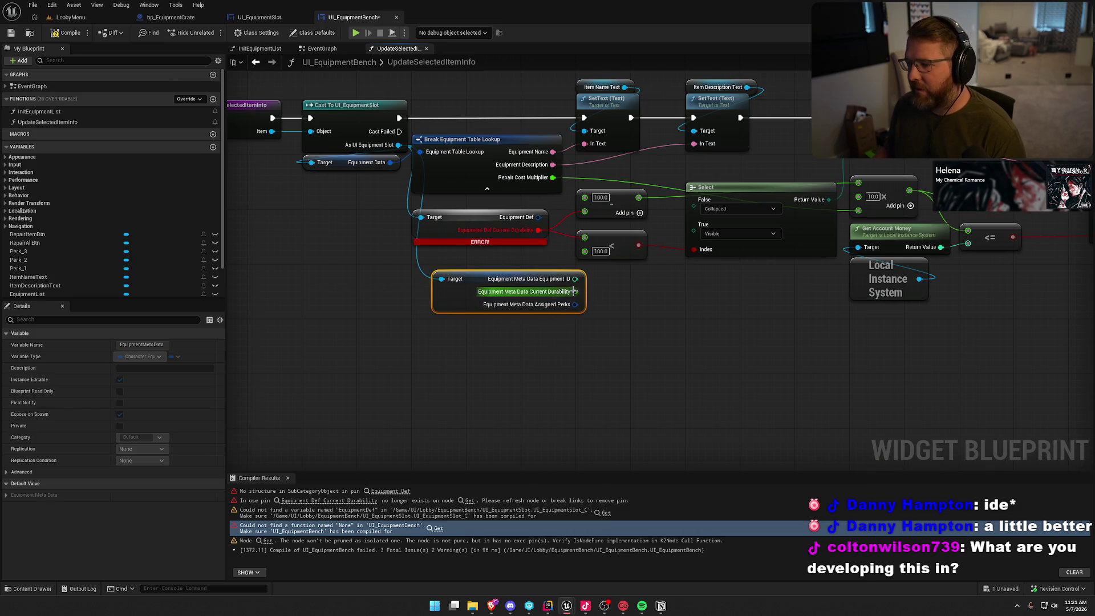
pyautogui.moveTo(538, 229); pyautogui.dragTo(575, 292)
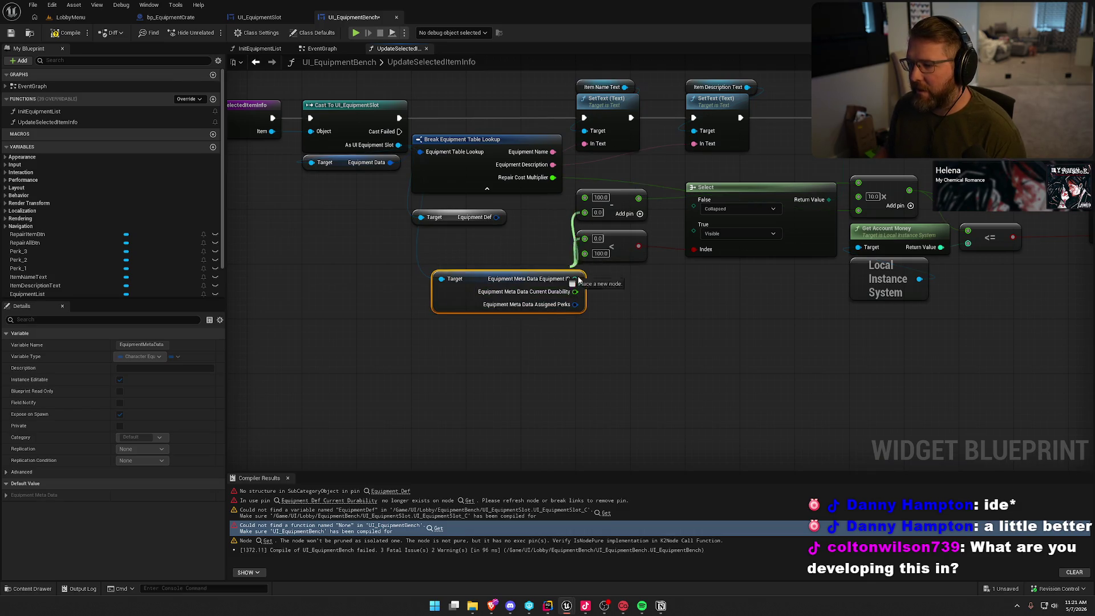
pyautogui.click(446, 224)
pyautogui.press('Delete')
pyautogui.moveTo(461, 298)
pyautogui.mouseDown()
pyautogui.moveTo(430, 263)
pyautogui.moveTo(440, 233)
pyautogui.mouseUp()
pyautogui.click(385, 254)
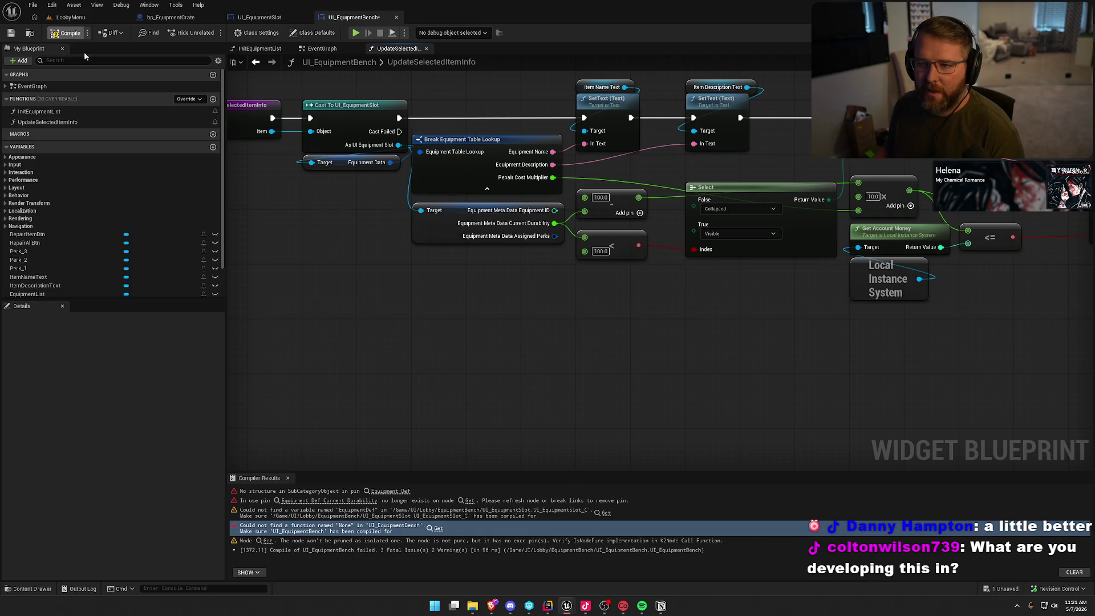
pyautogui.click(67, 33)
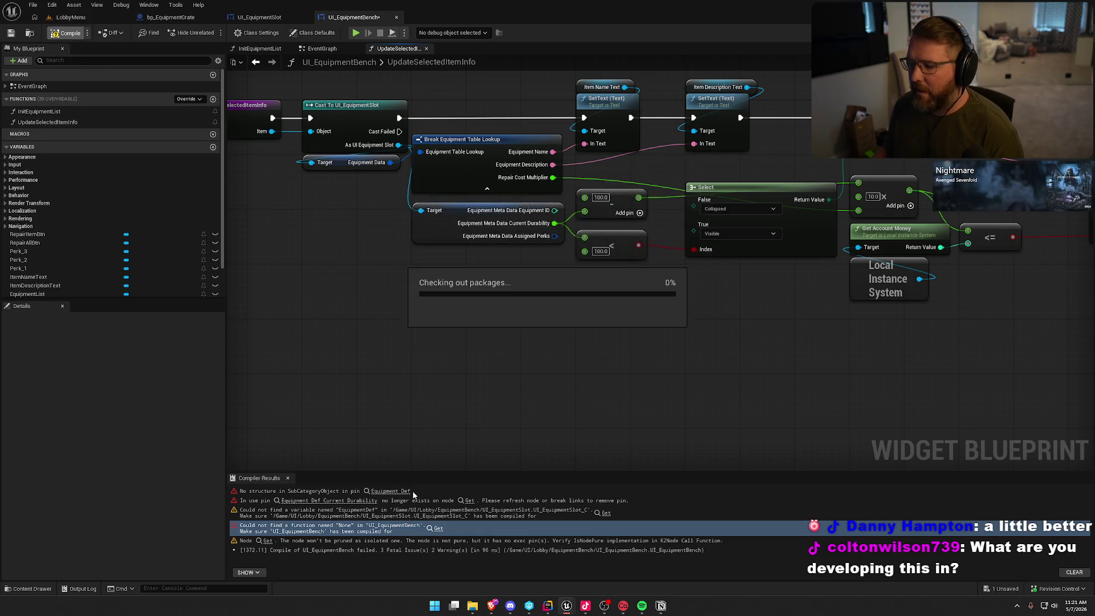
pyautogui.click(74, 17)
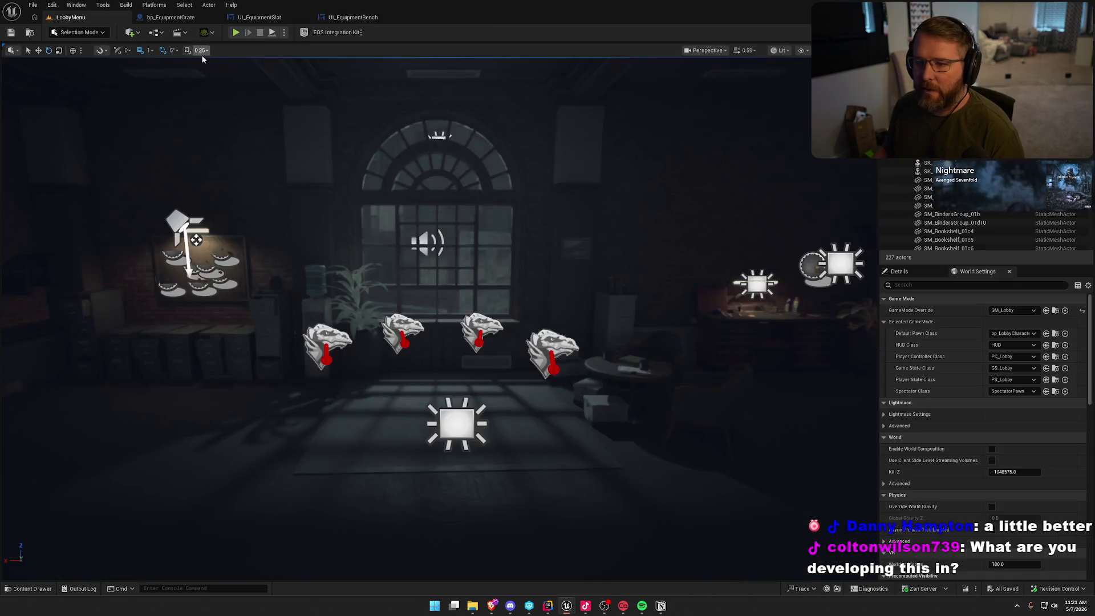
# Play-test the lobby, visiting character selection, Equipment and Talents, then open the character roster.
pyautogui.click(235, 33)
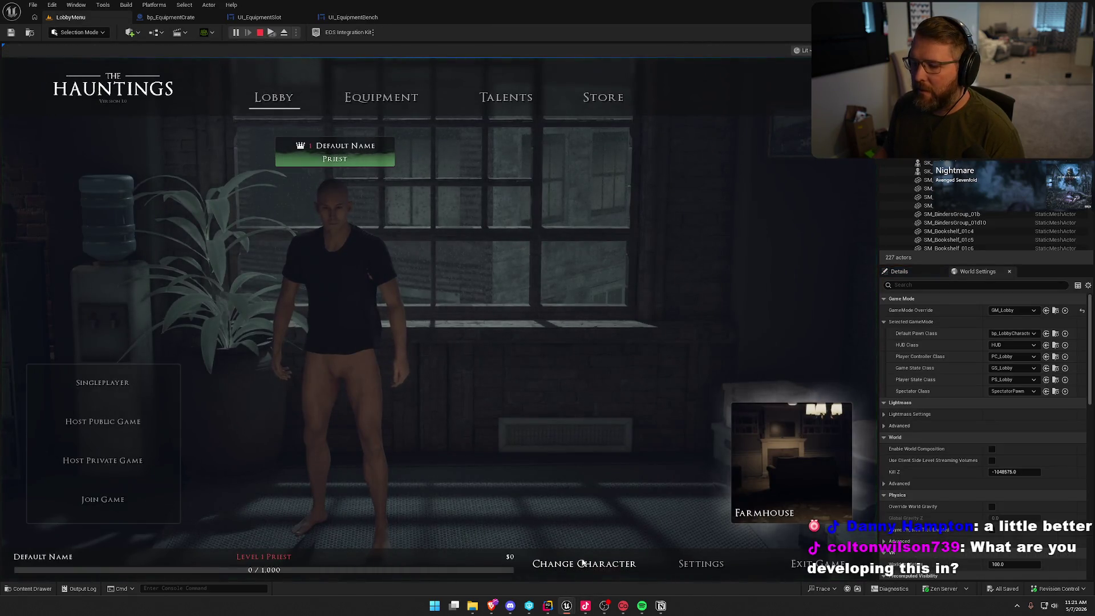
pyautogui.click(542, 564)
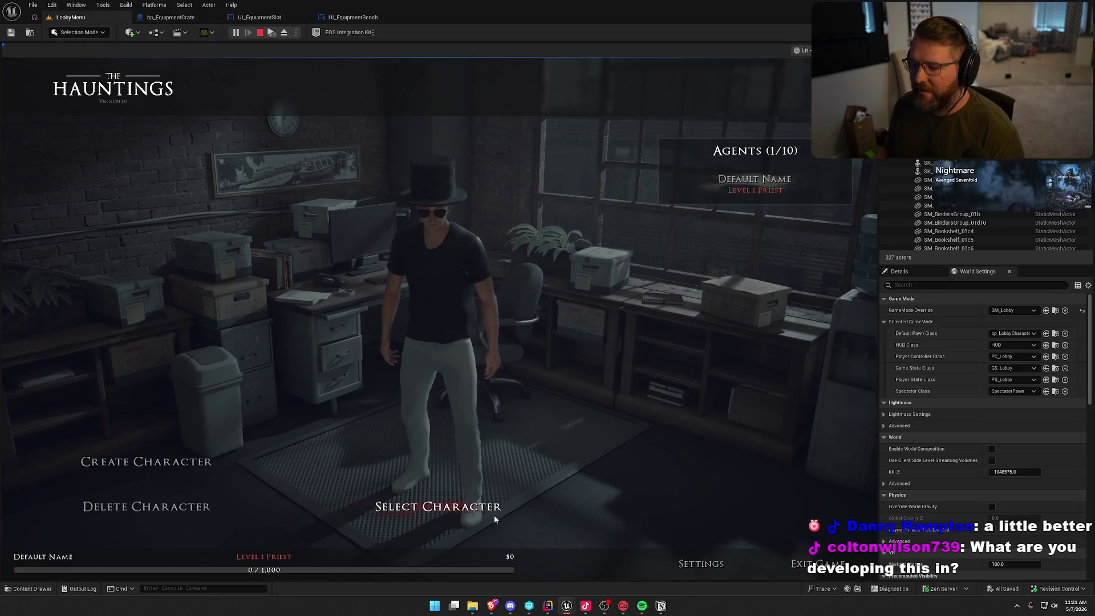
pyautogui.click(494, 512)
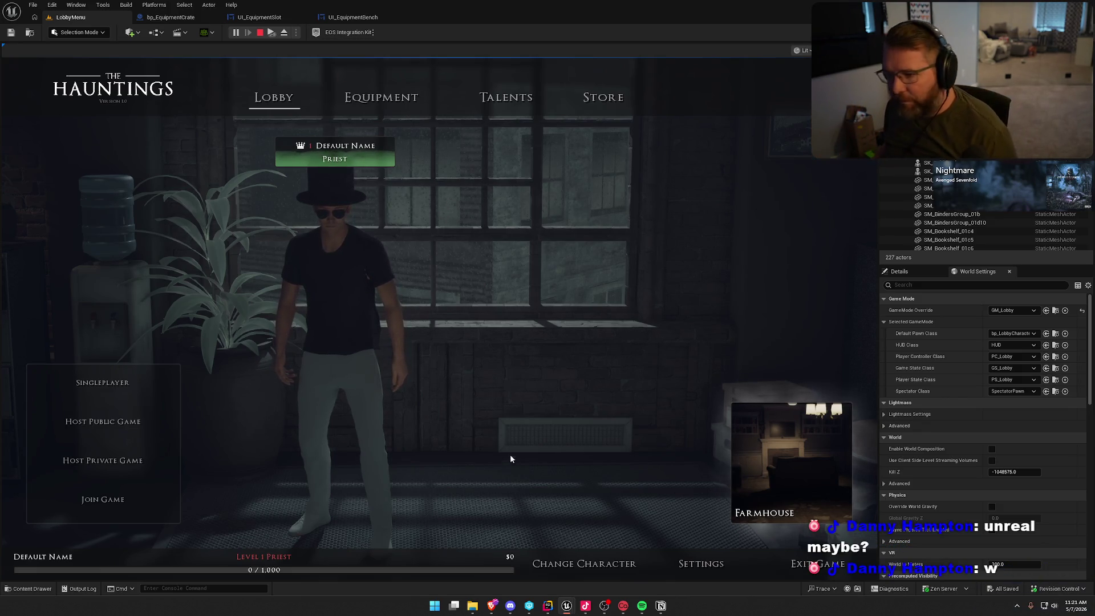
pyautogui.click(360, 115)
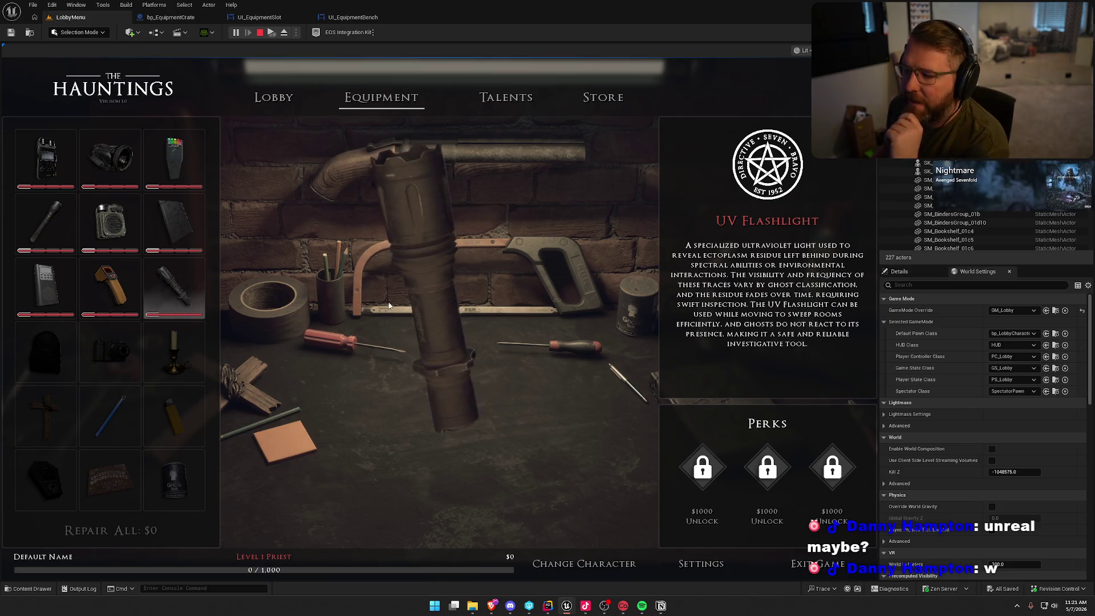
pyautogui.click(503, 98)
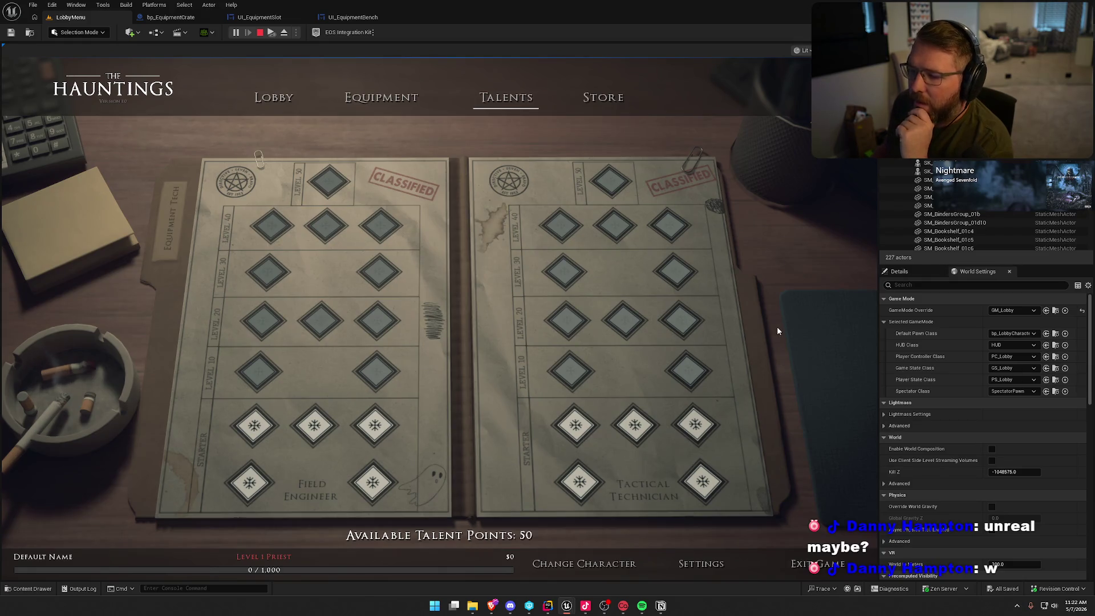
pyautogui.click(381, 97)
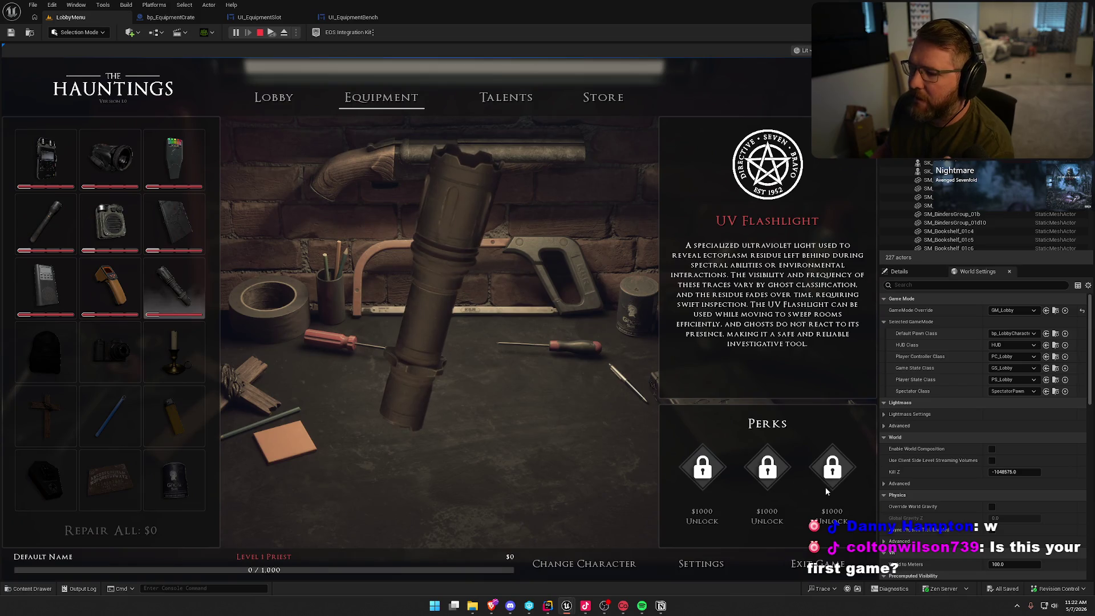
pyautogui.click(274, 97)
pyautogui.click(584, 563)
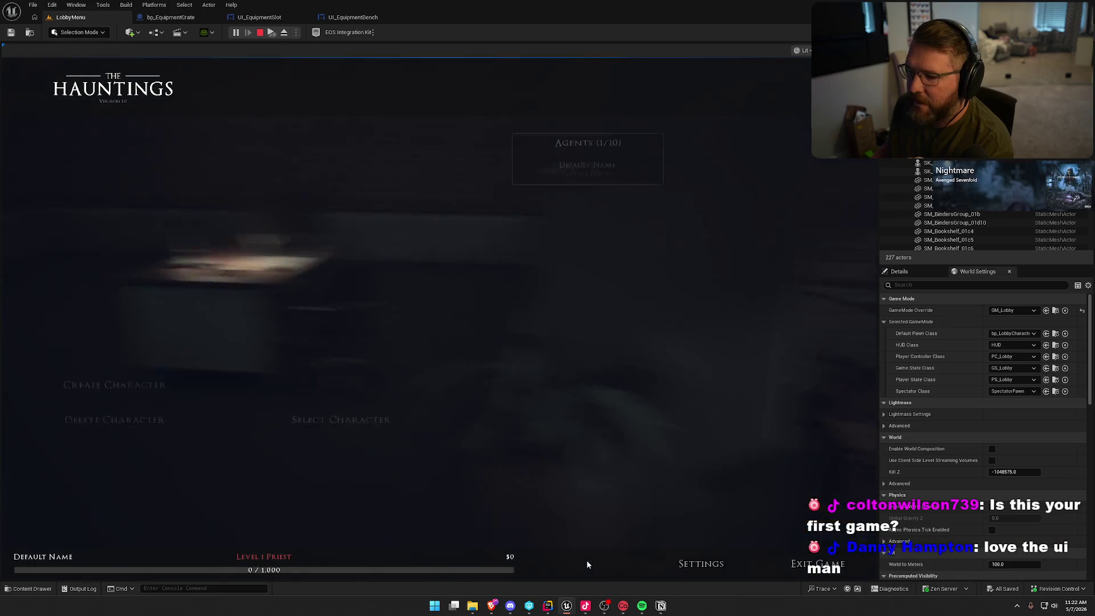
# Preview the classes from Psychic through Equipment Tech, back out, and select the existing character.
pyautogui.click(152, 463)
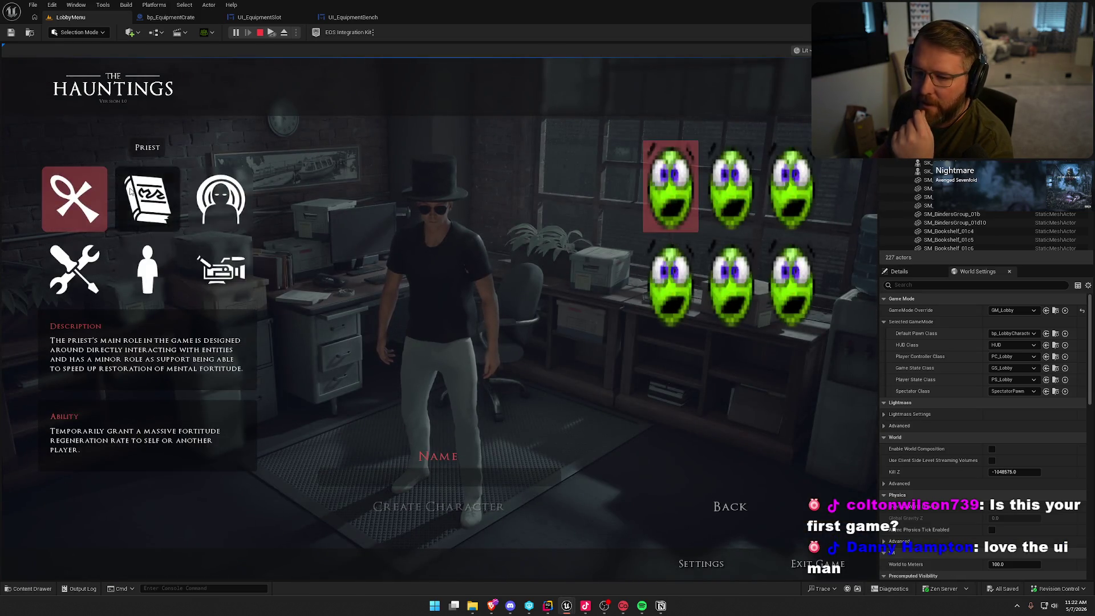
pyautogui.click(171, 211)
pyautogui.click(212, 206)
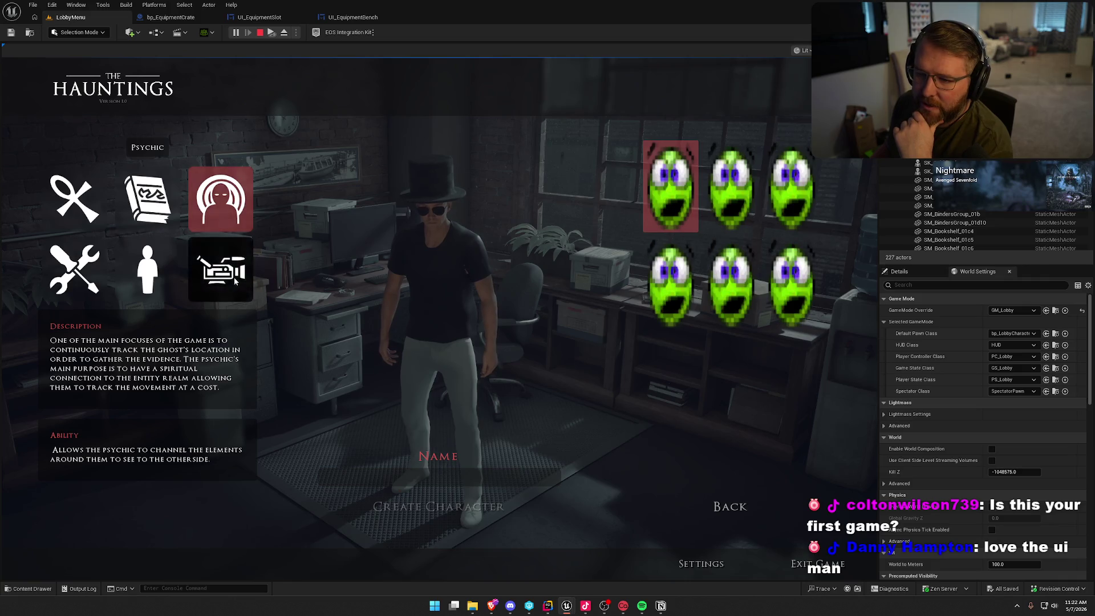
pyautogui.click(220, 268)
pyautogui.click(145, 282)
pyautogui.click(74, 269)
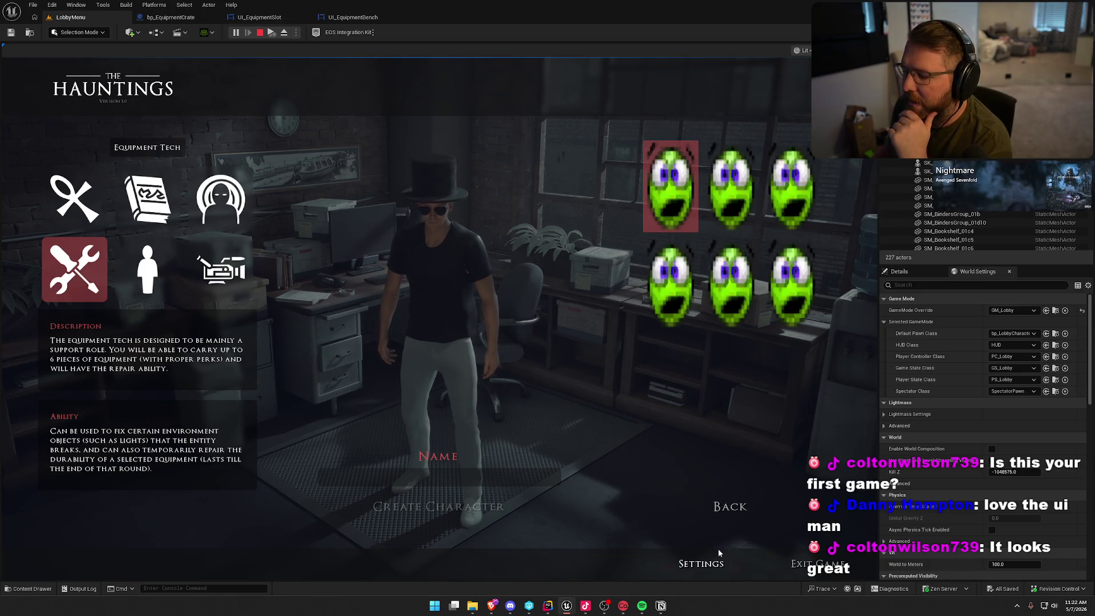
pyautogui.click(736, 508)
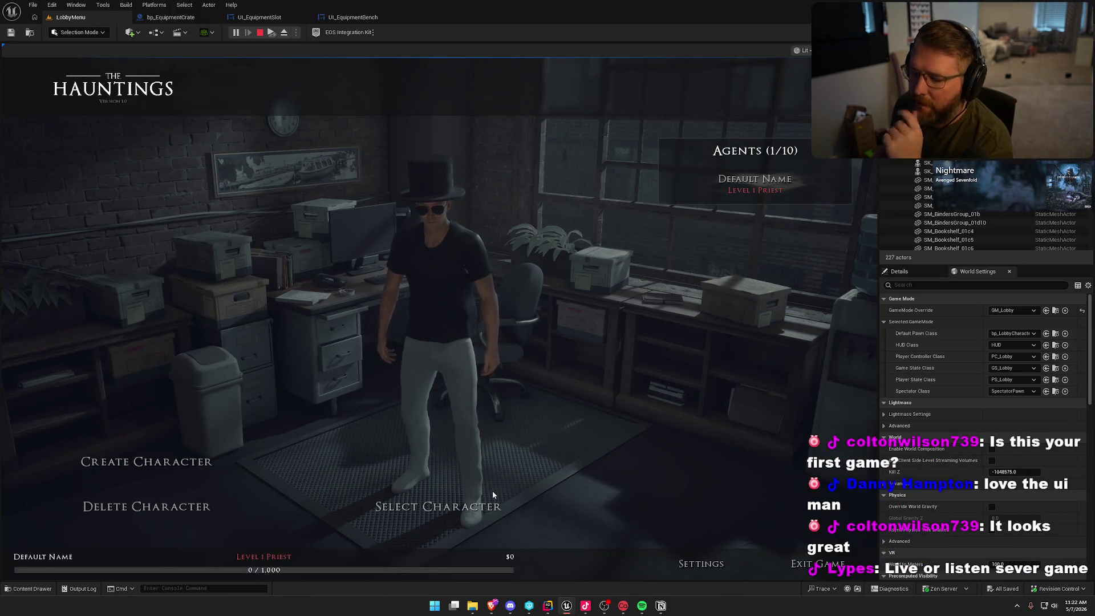
pyautogui.click(477, 508)
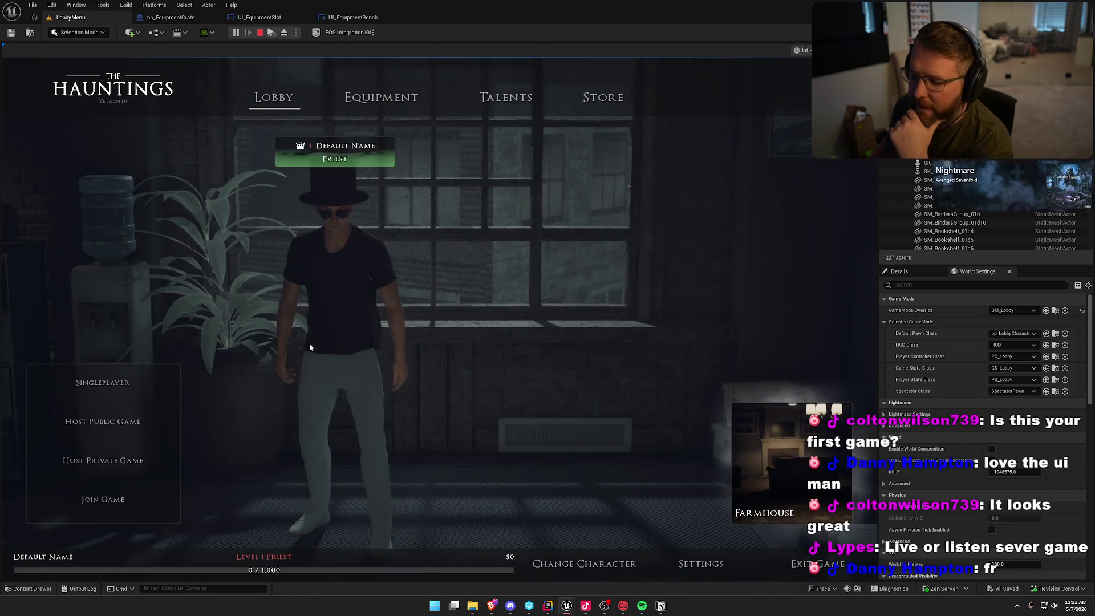
# Look at the Store screen, then pick Random as the lobby's map.
pyautogui.click(594, 101)
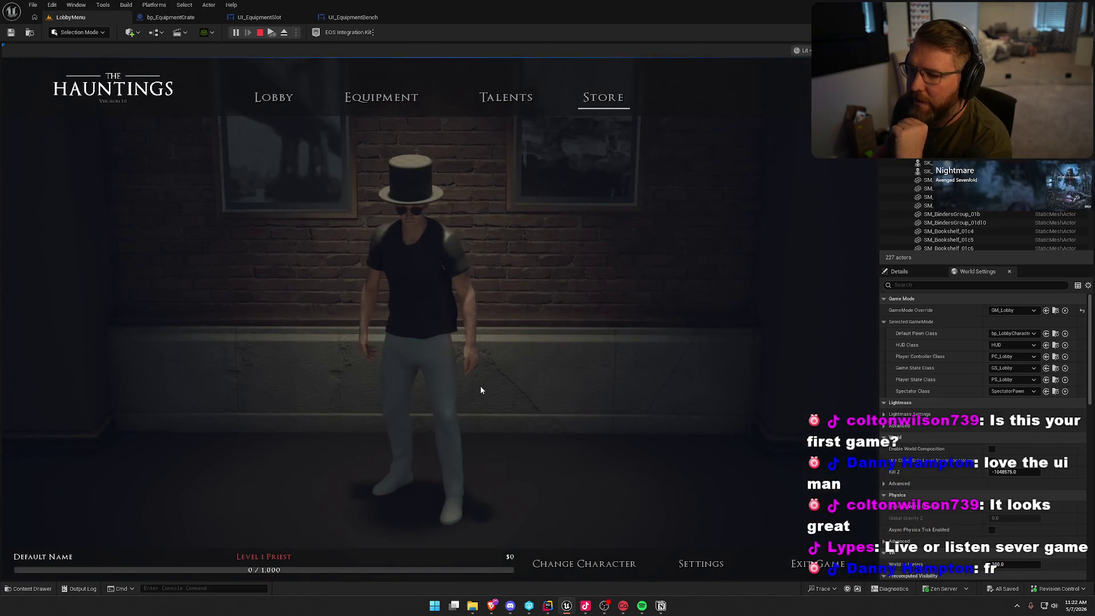
pyautogui.press('e')
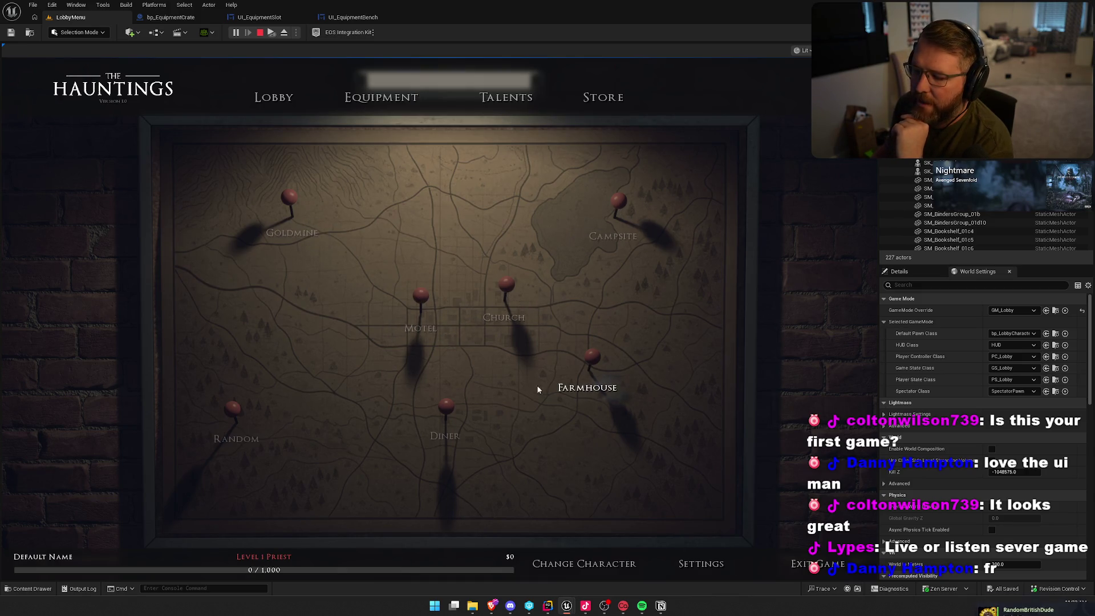
pyautogui.click(228, 412)
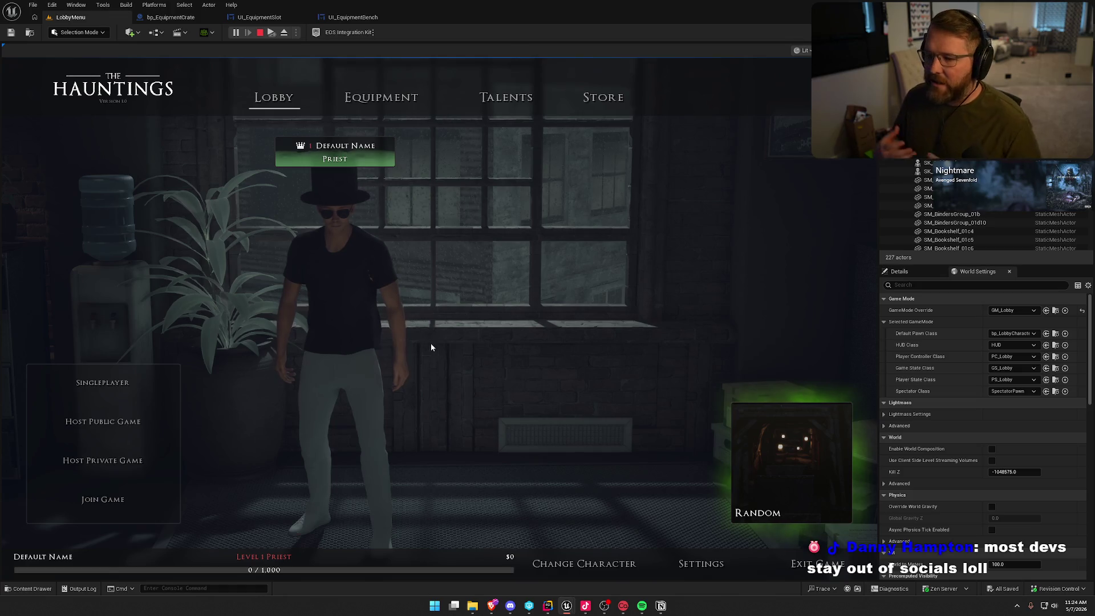
# Go from Talents to the Equipment screen and view the Flashlight and Spirit Box details.
pyautogui.click(529, 103)
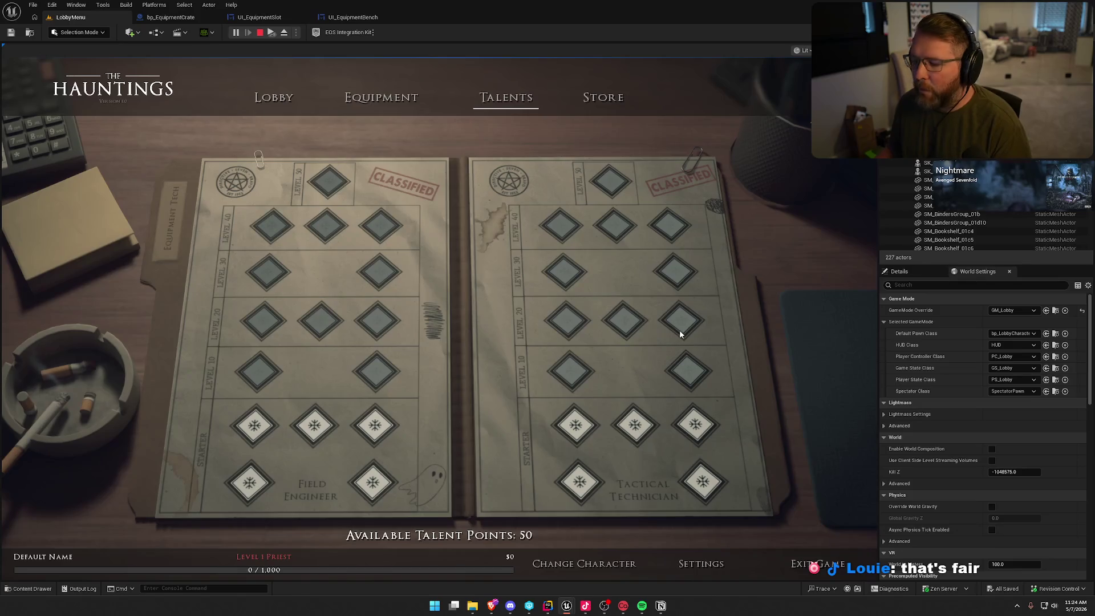
pyautogui.click(386, 98)
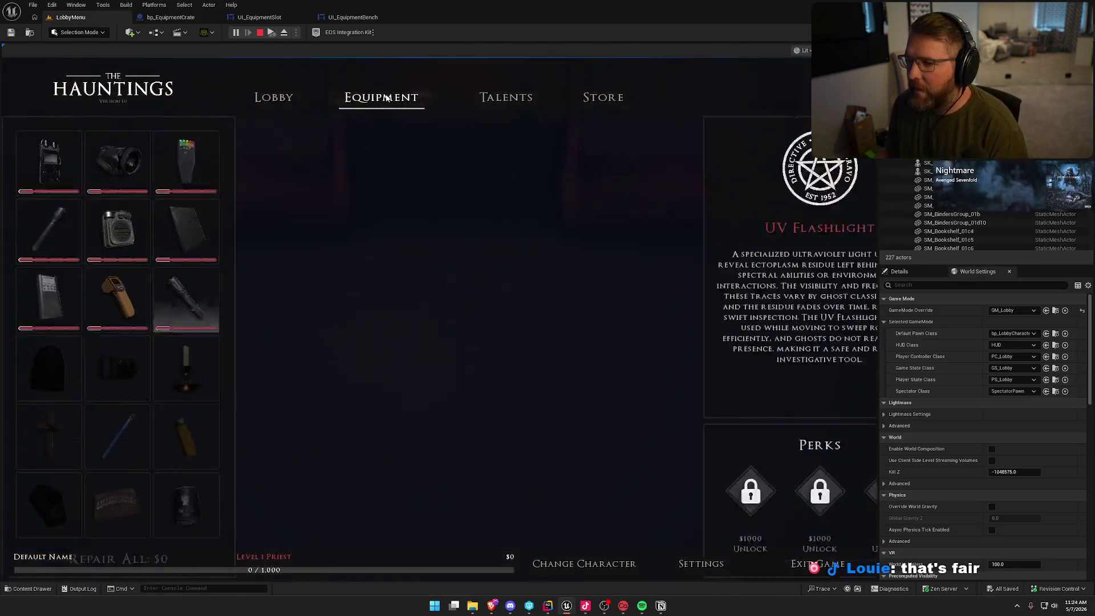
pyautogui.click(41, 226)
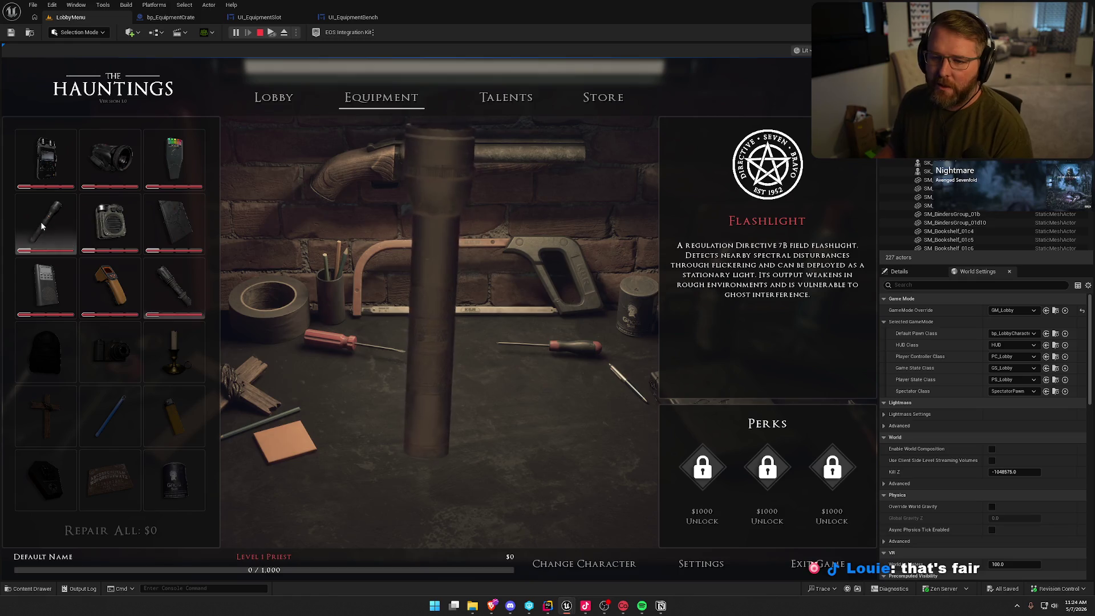
pyautogui.click(46, 286)
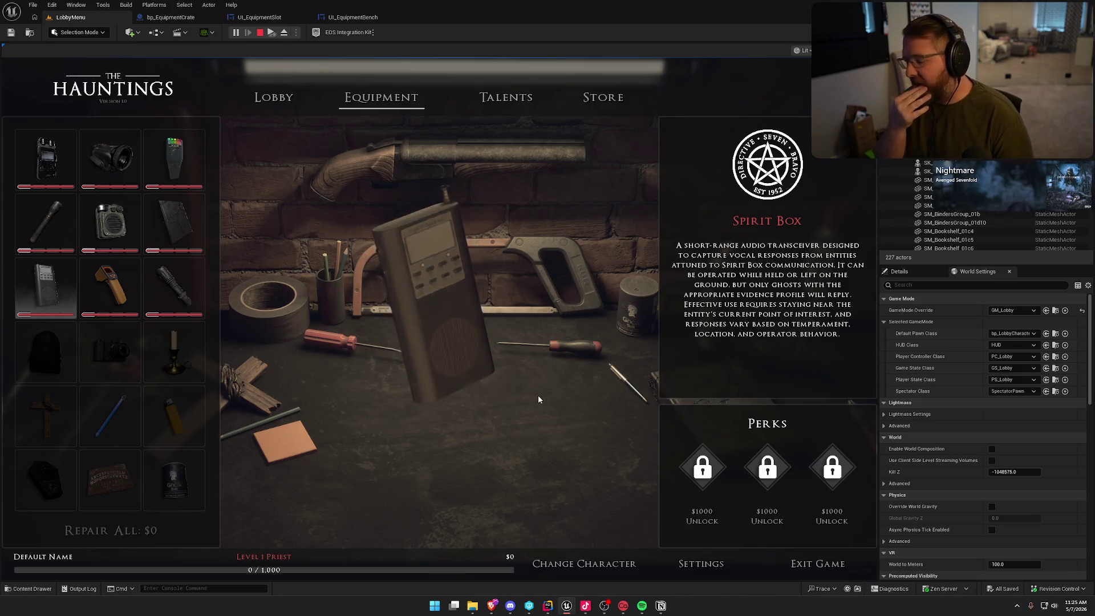
# View the Thermometer's model and description, then return to the Lobby screen.
pyautogui.click(112, 297)
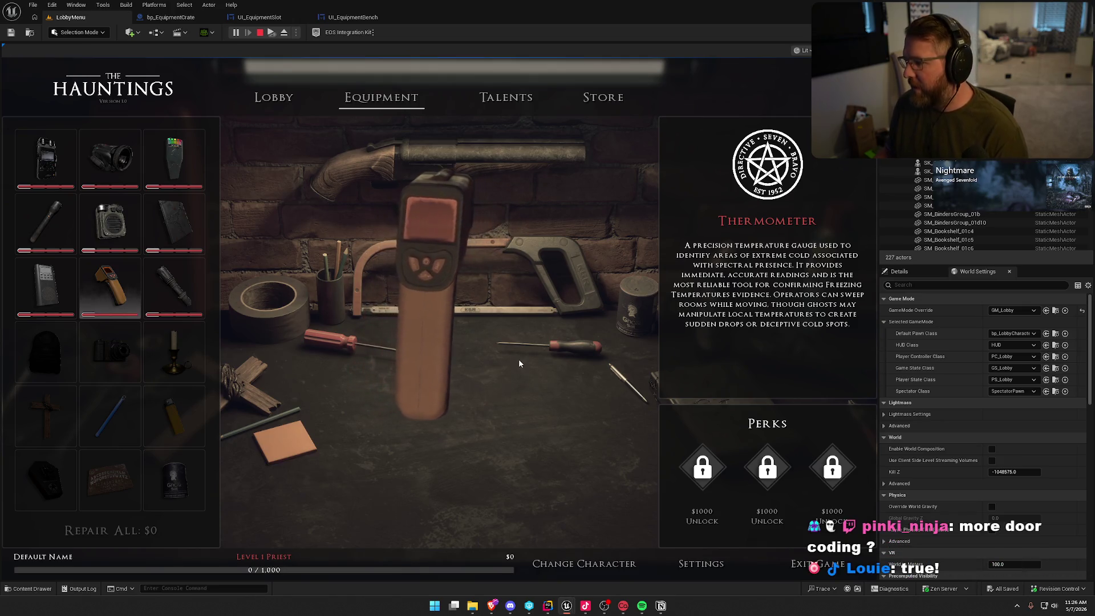
pyautogui.click(273, 98)
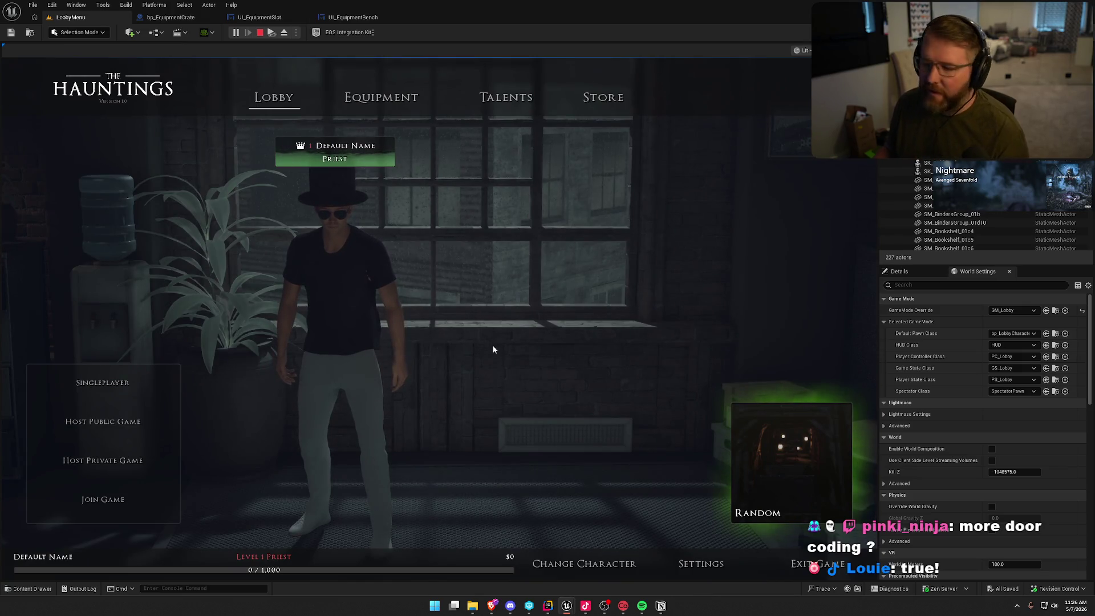
# Stop the play session and load the TestWorld level from the Maps folder.
pyautogui.press('Escape')
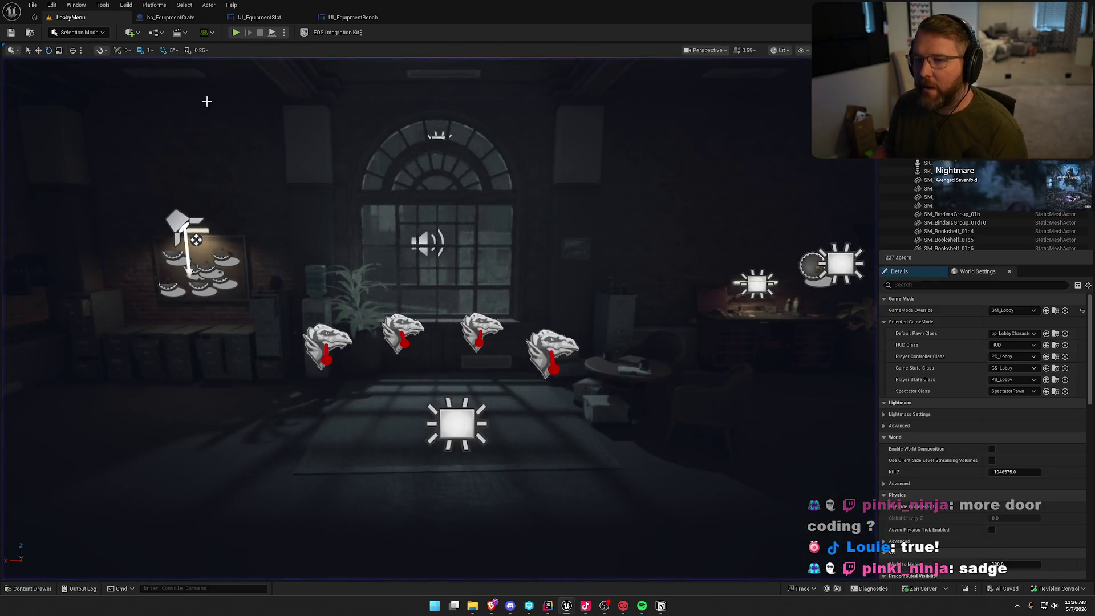
pyautogui.hotkey('ctrl', 'space')
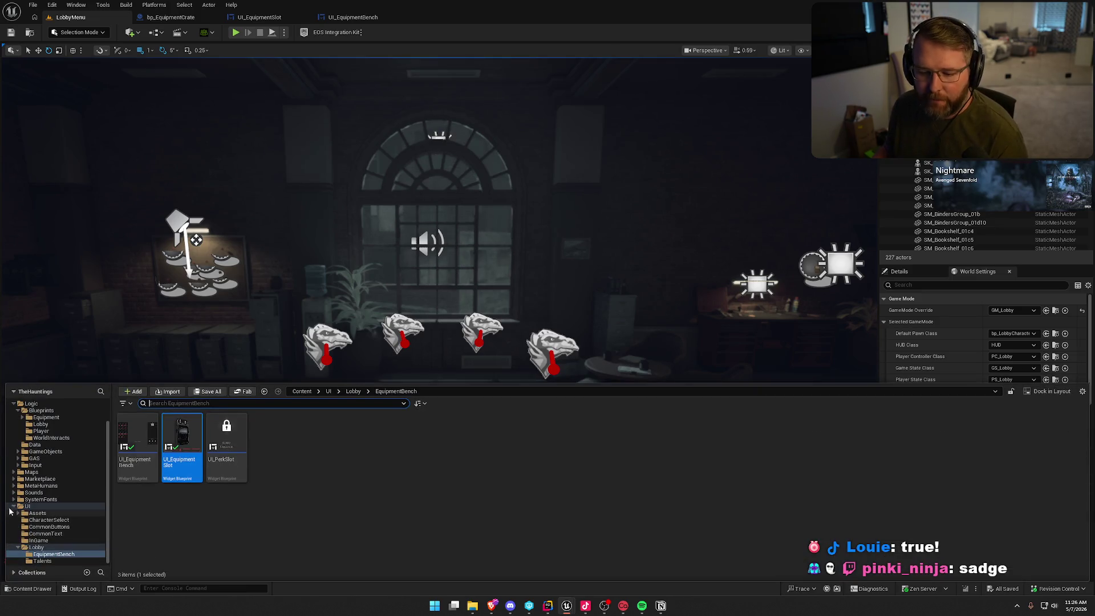
pyautogui.doubleClick(26, 506)
pyautogui.click(32, 499)
pyautogui.doubleClick(271, 439)
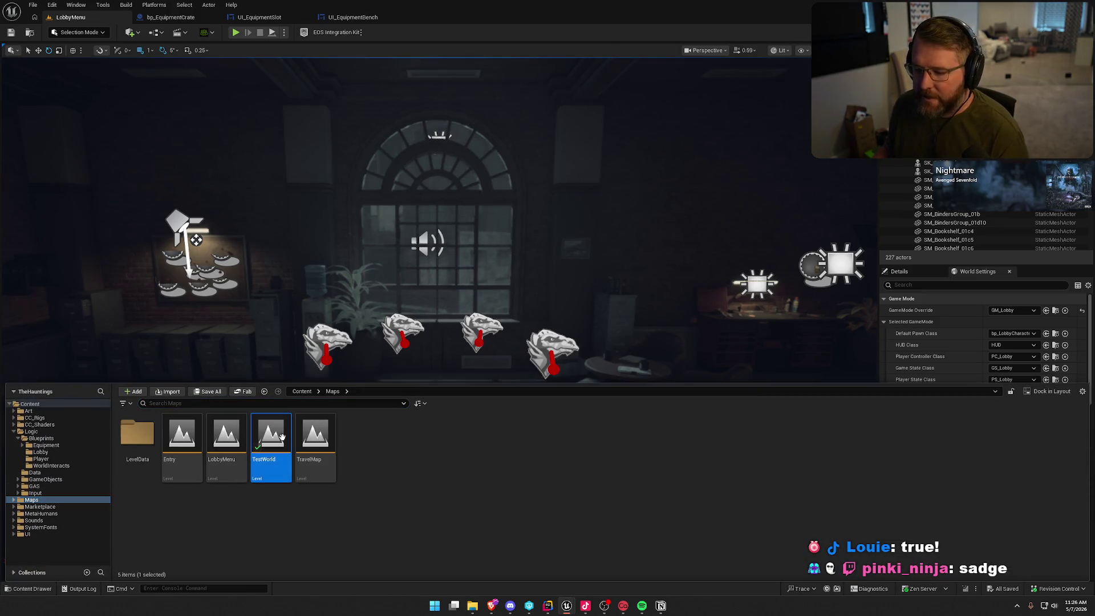
# Switch to bp_EquipmentCrate and close the UI_EquipmentBench and UI_EquipmentSlot tabs.
pyautogui.click(333, 18)
pyautogui.middleClick(335, 18)
pyautogui.middleClick(257, 18)
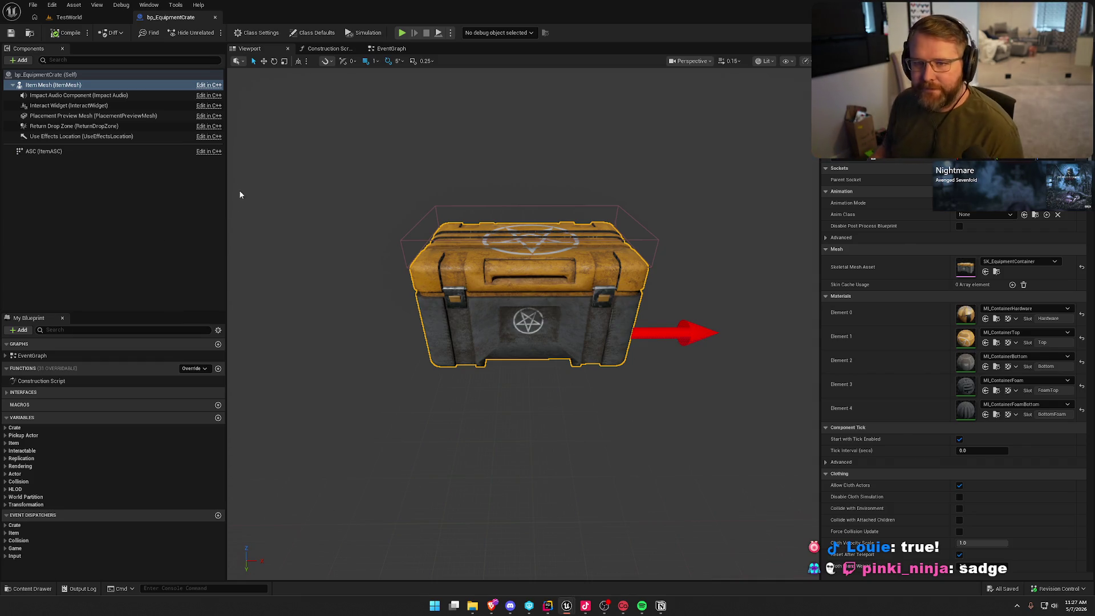
# Expand bp_EquipmentCrate's Crate variables and inspect Interaction Max Distance.
pyautogui.click(64, 17)
pyautogui.click(194, 18)
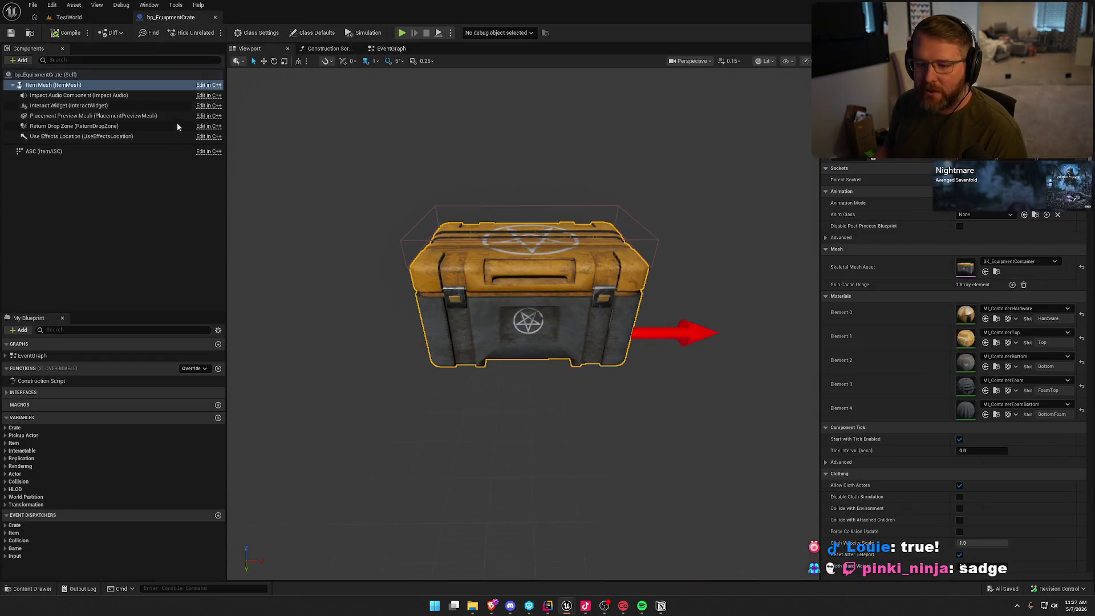
pyautogui.click(6, 428)
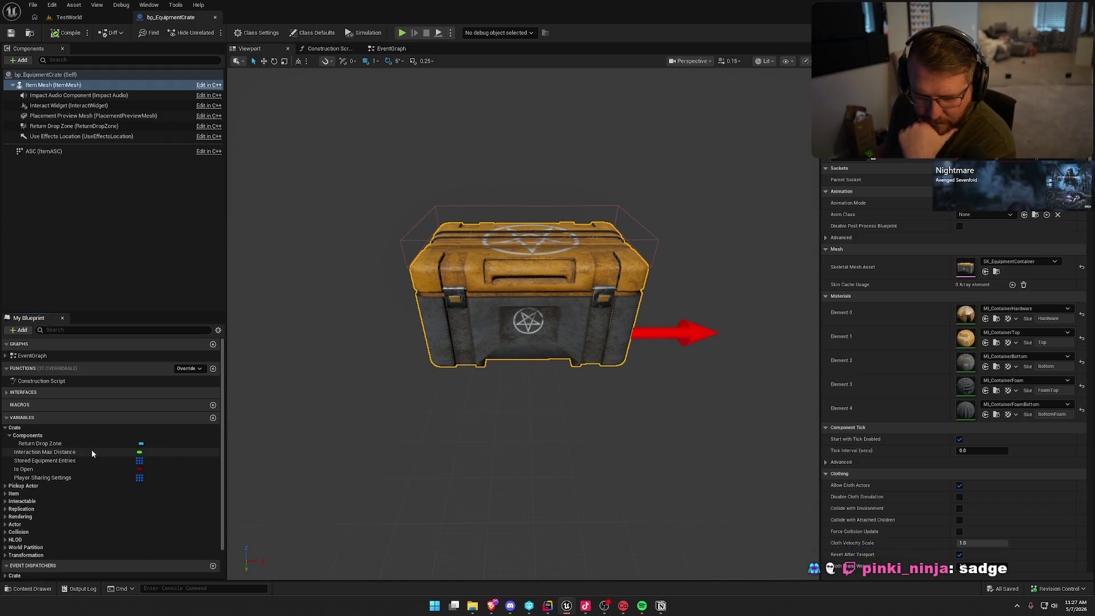
pyautogui.click(92, 452)
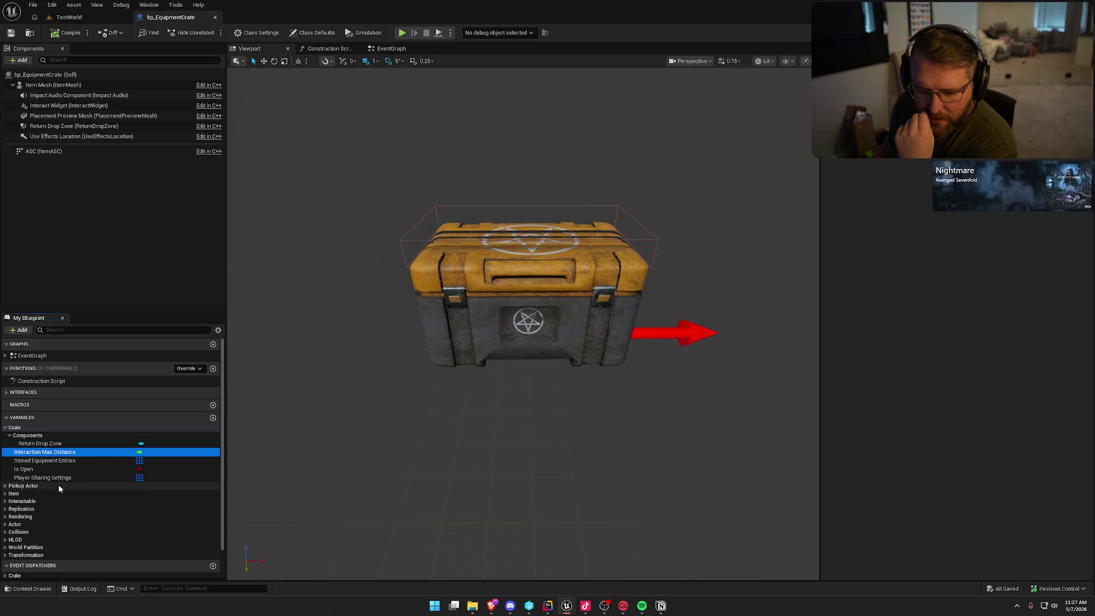
# Review the inherited Pickup Actor, Item, Placement and Interactable variables, then open the Content Drawer.
pyautogui.click(5, 486)
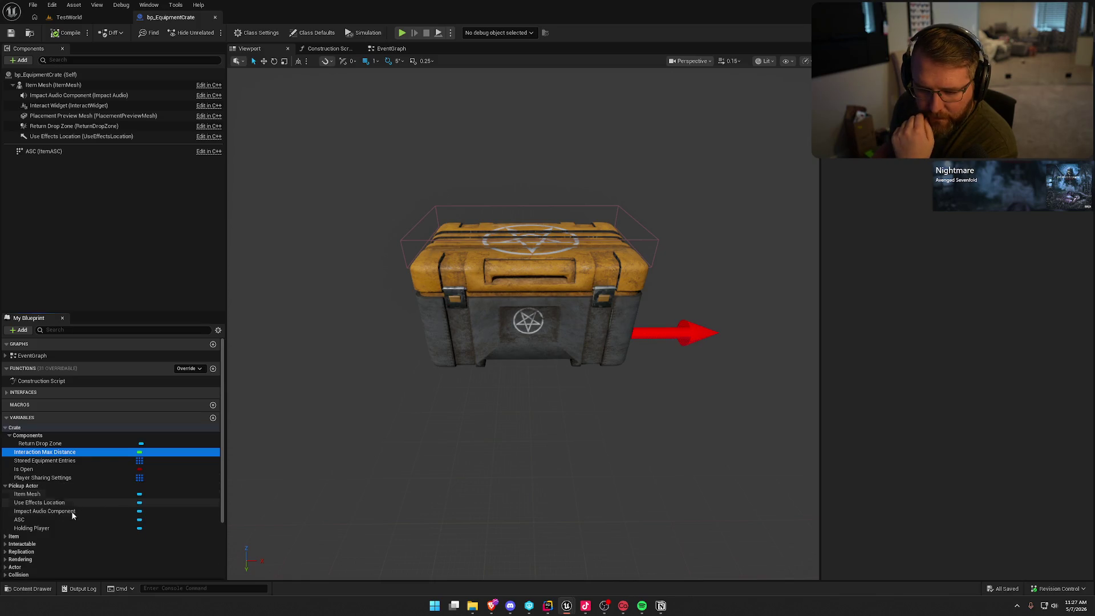
pyautogui.scroll(-2, 69, 525)
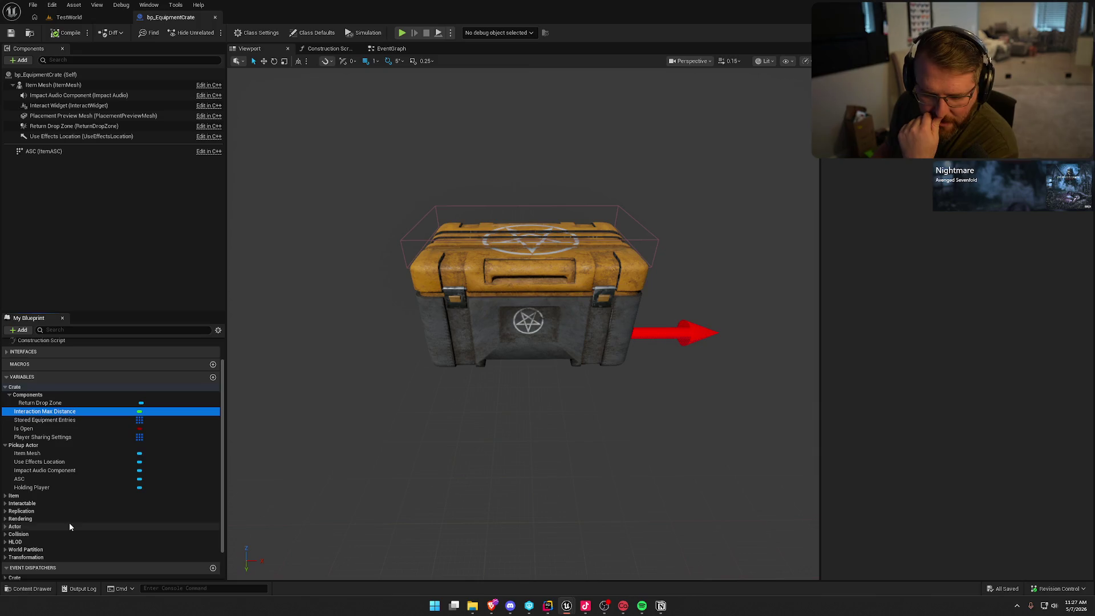
pyautogui.click(7, 496)
pyautogui.scroll(-2, 80, 521)
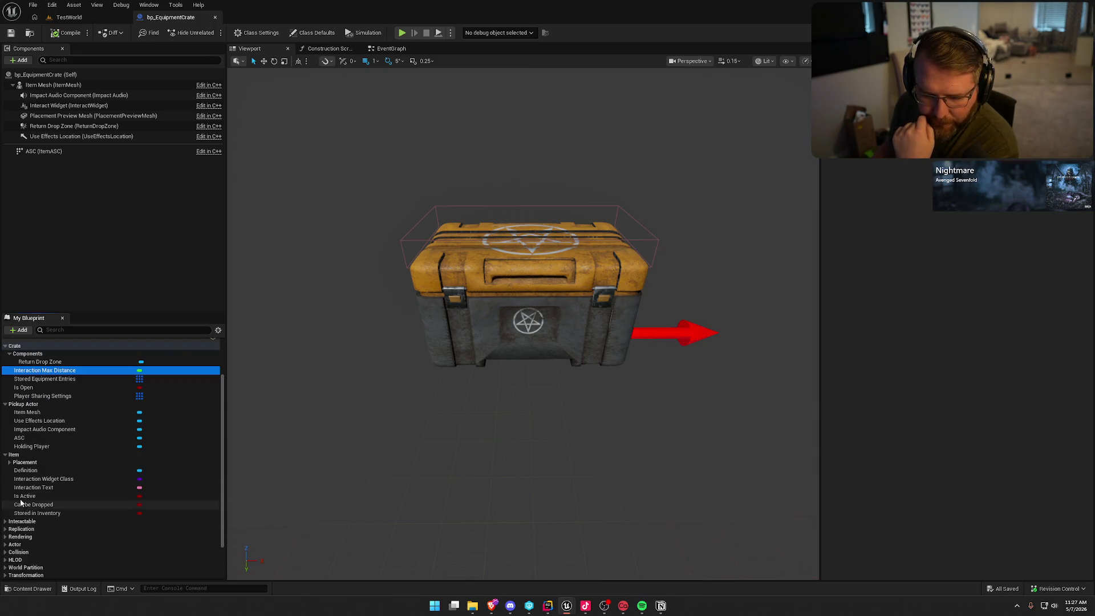
pyautogui.click(55, 472)
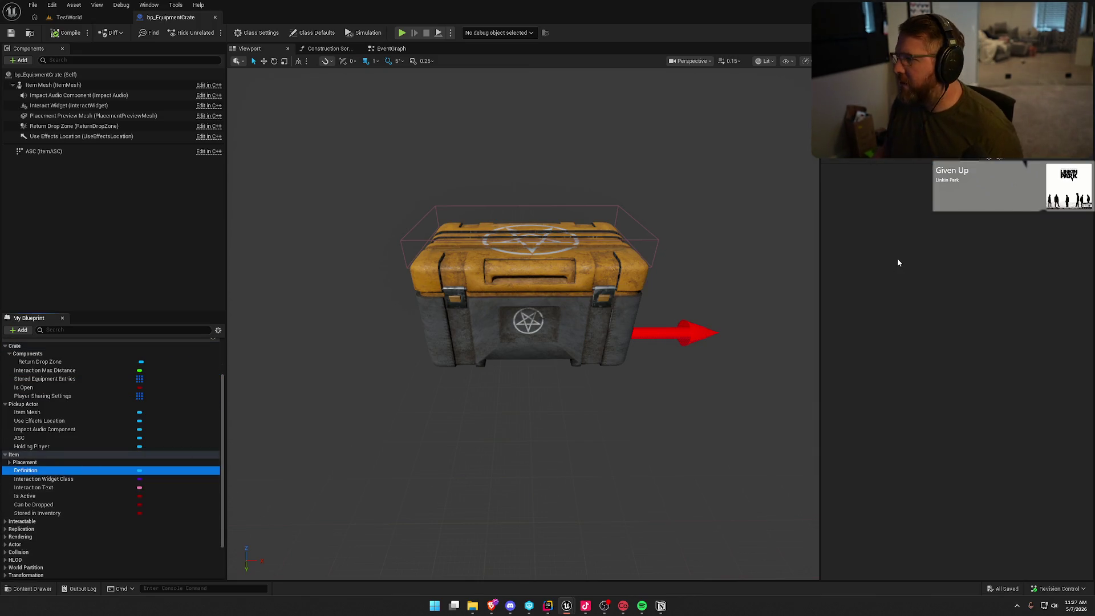
pyautogui.click(10, 462)
pyautogui.scroll(-3, 73, 497)
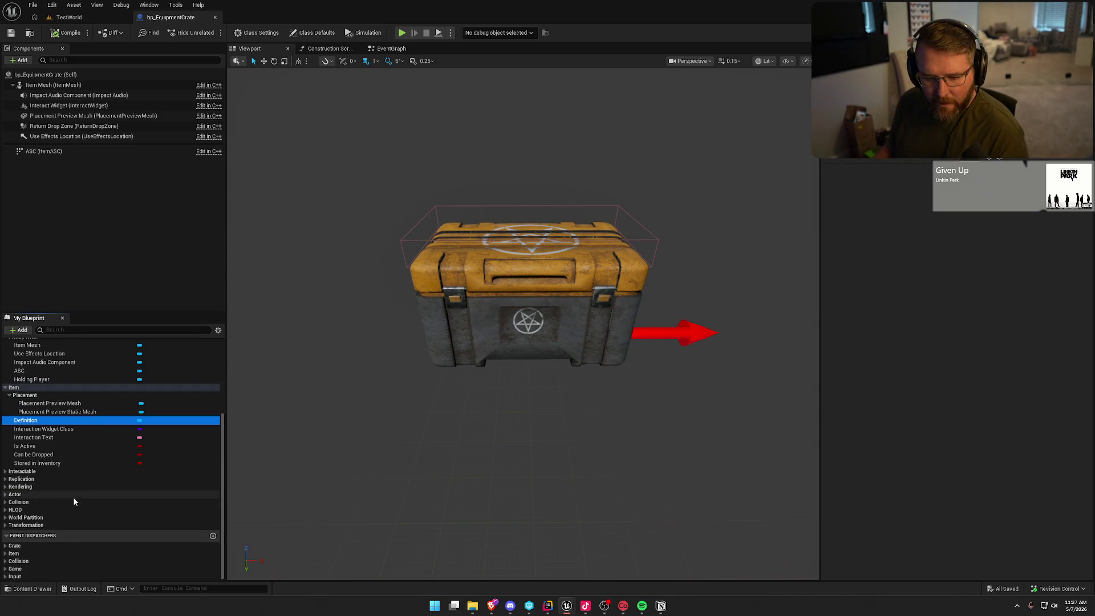
pyautogui.click(22, 472)
pyautogui.scroll(-2, 103, 496)
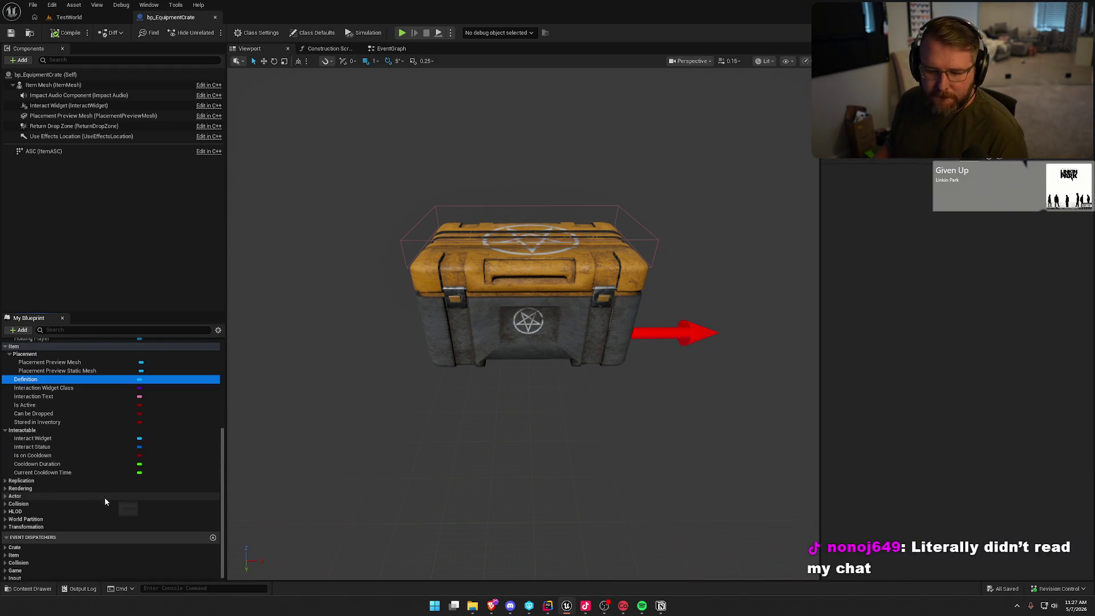
pyautogui.scroll(6, 107, 504)
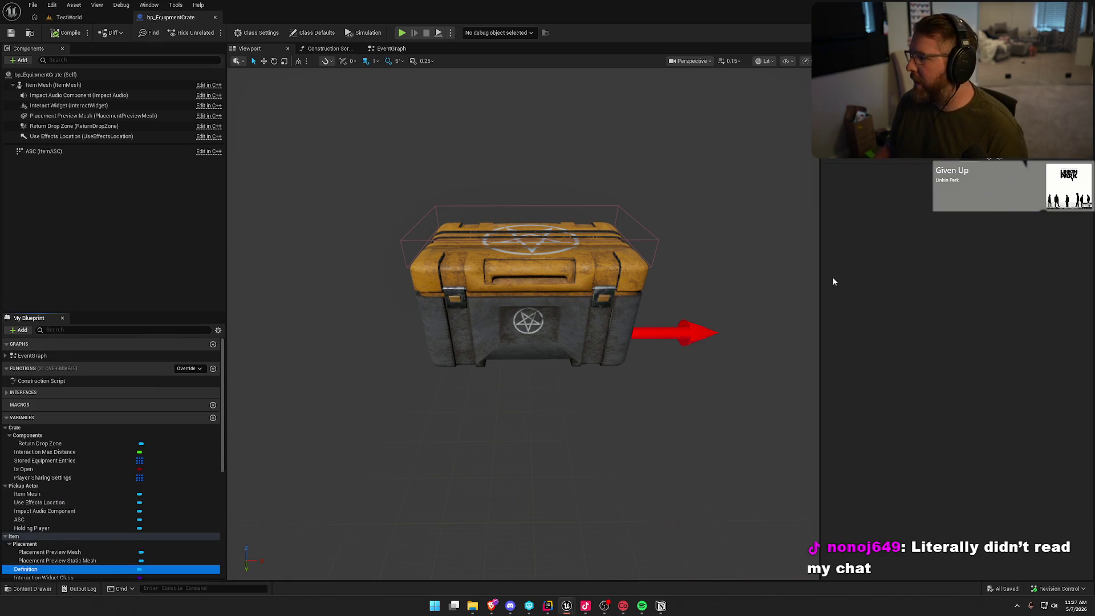
pyautogui.hotkey('ctrl', 'space')
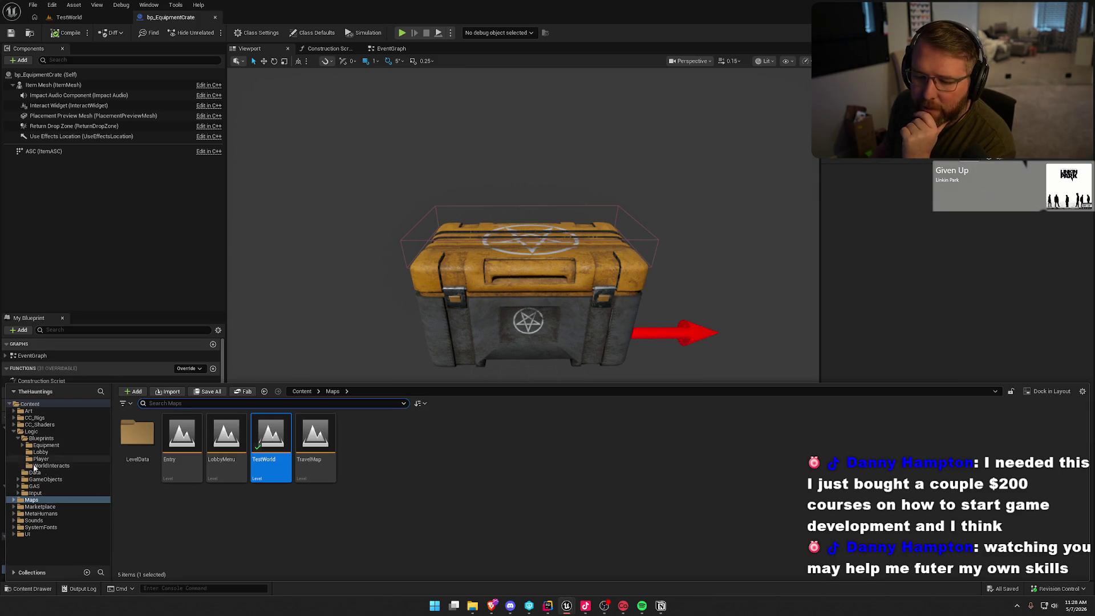
# Navigate to the Logic/Blueprints/Equipment/DataAssets folder in the Content Drawer.
pyautogui.click(42, 439)
pyautogui.click(46, 446)
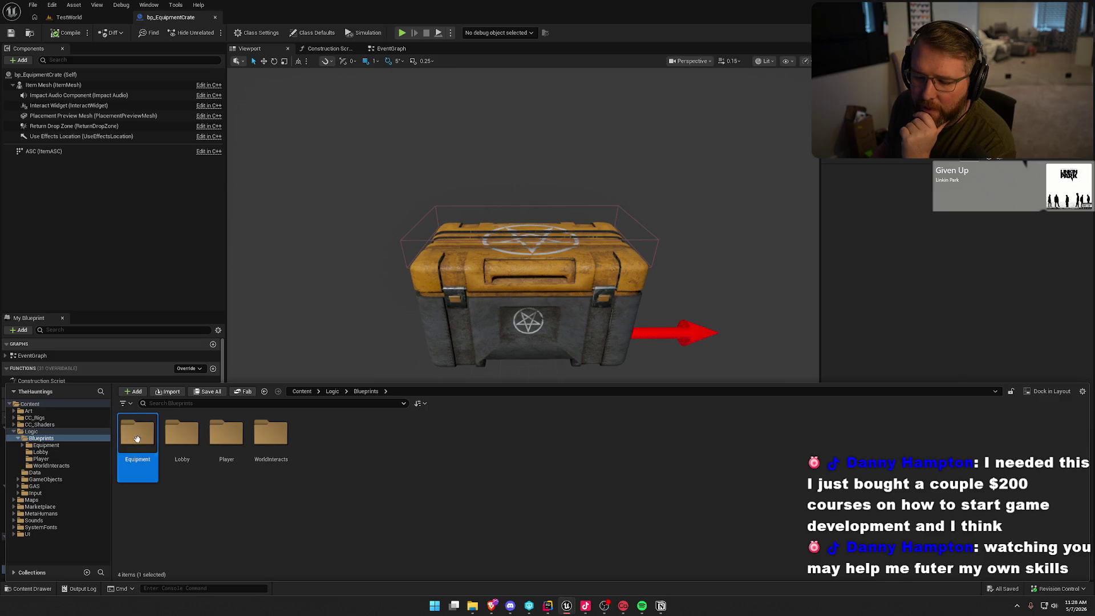
pyautogui.doubleClick(142, 444)
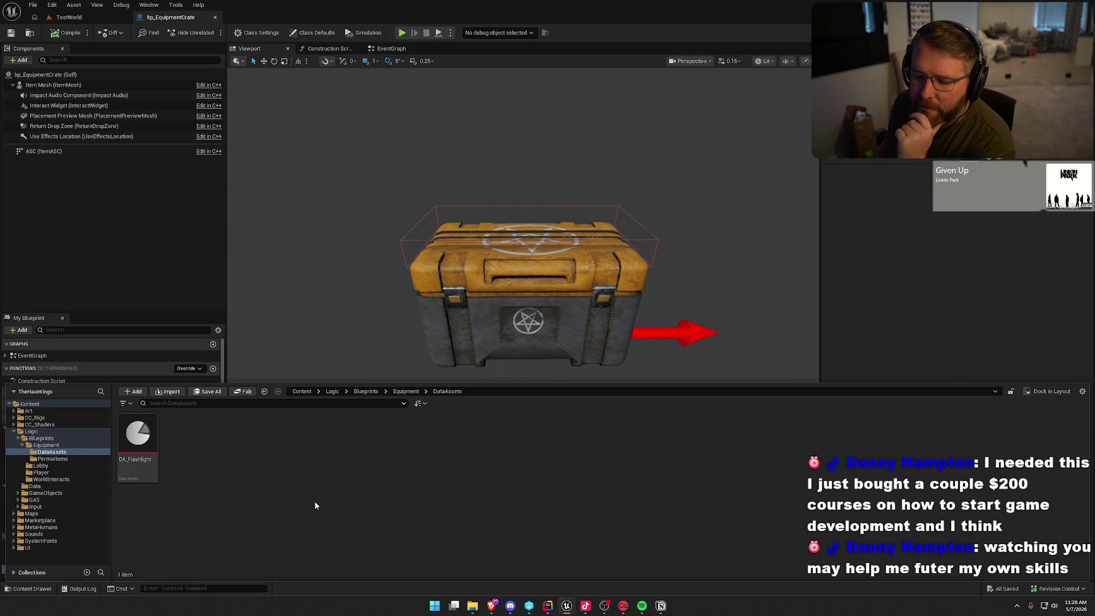
pyautogui.rightClick(211, 464)
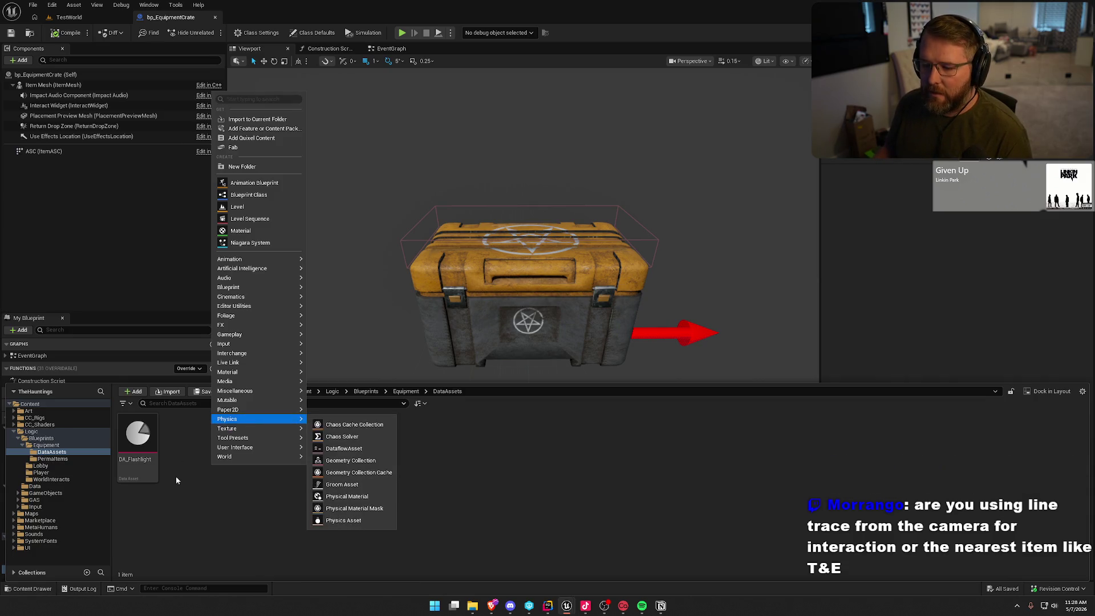
pyautogui.click(233, 537)
# Create an Item Definition data asset named DA_Crate there.
pyautogui.rightClick(220, 456)
pyautogui.write('data')
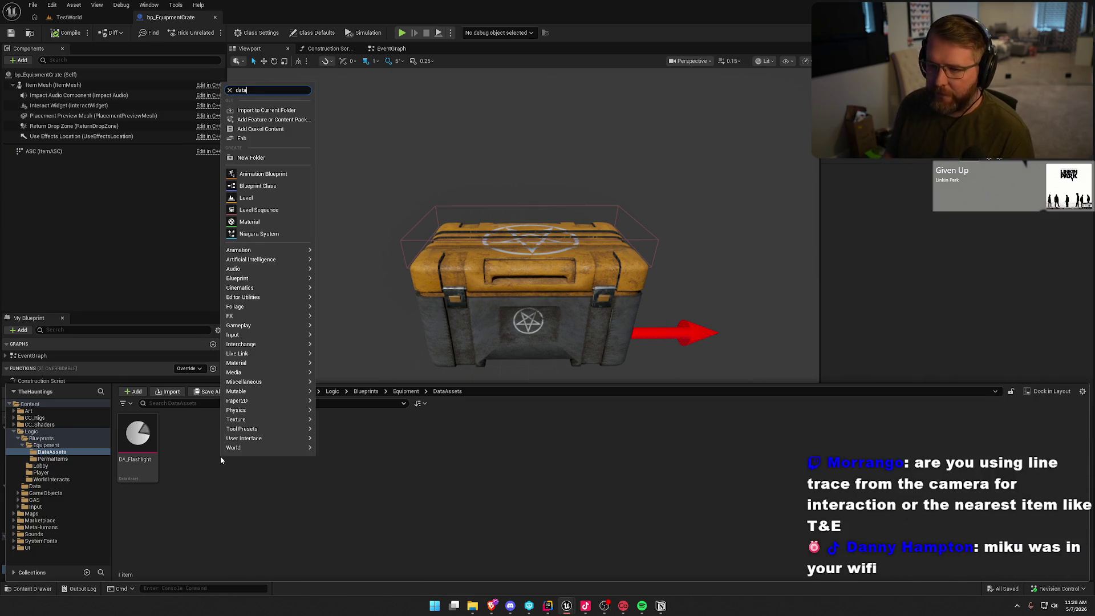
pyautogui.click(256, 187)
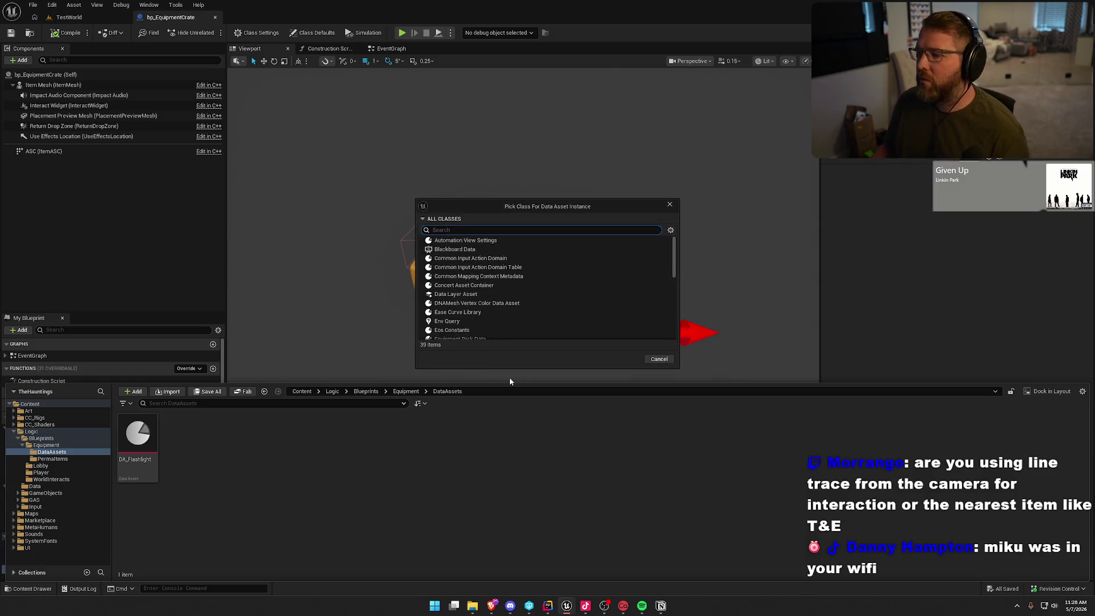
pyautogui.write('e')
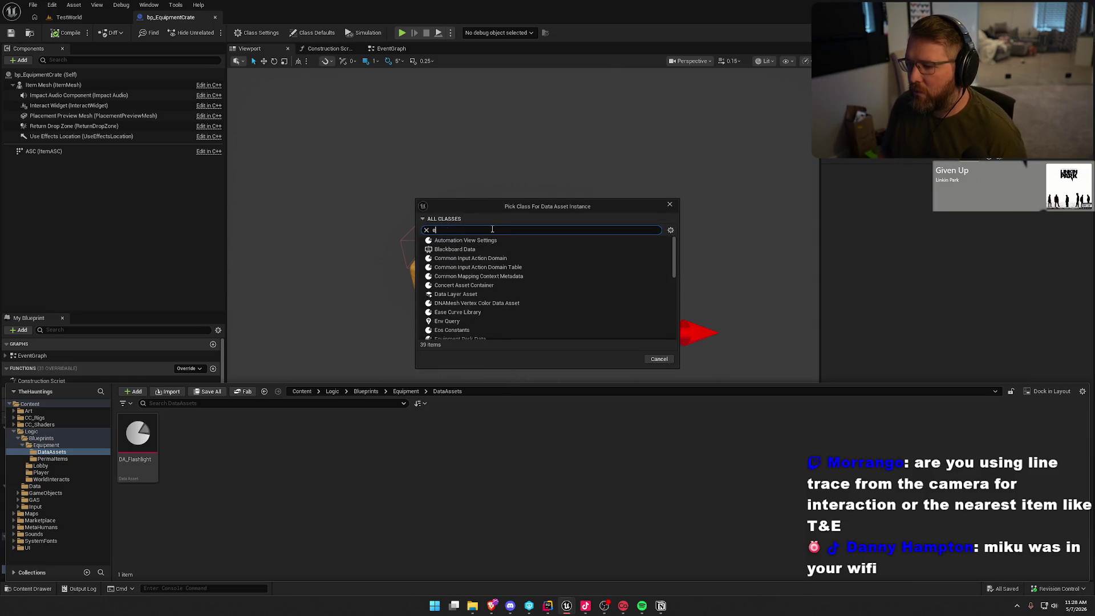
pyautogui.press('BackSpace')
pyautogui.write('item')
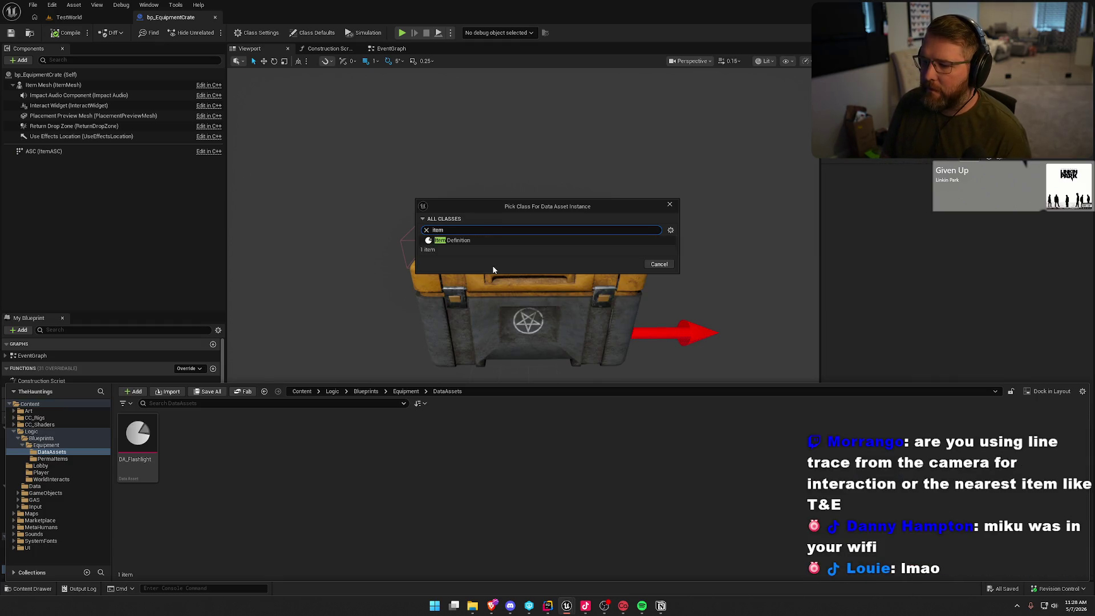
pyautogui.click(478, 240)
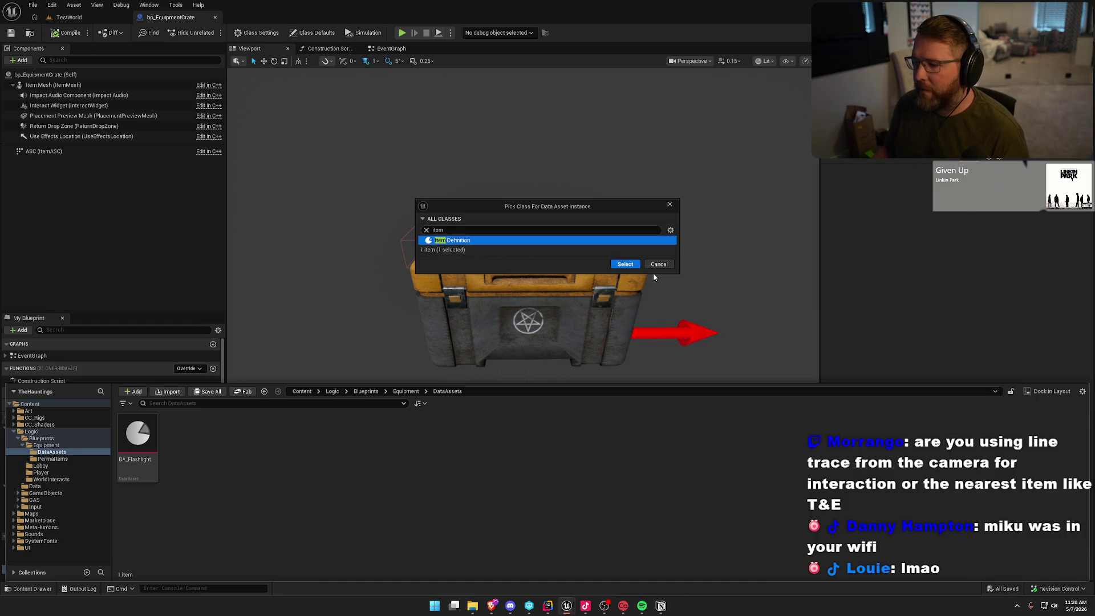
pyautogui.click(625, 264)
pyautogui.write('A_Crate')
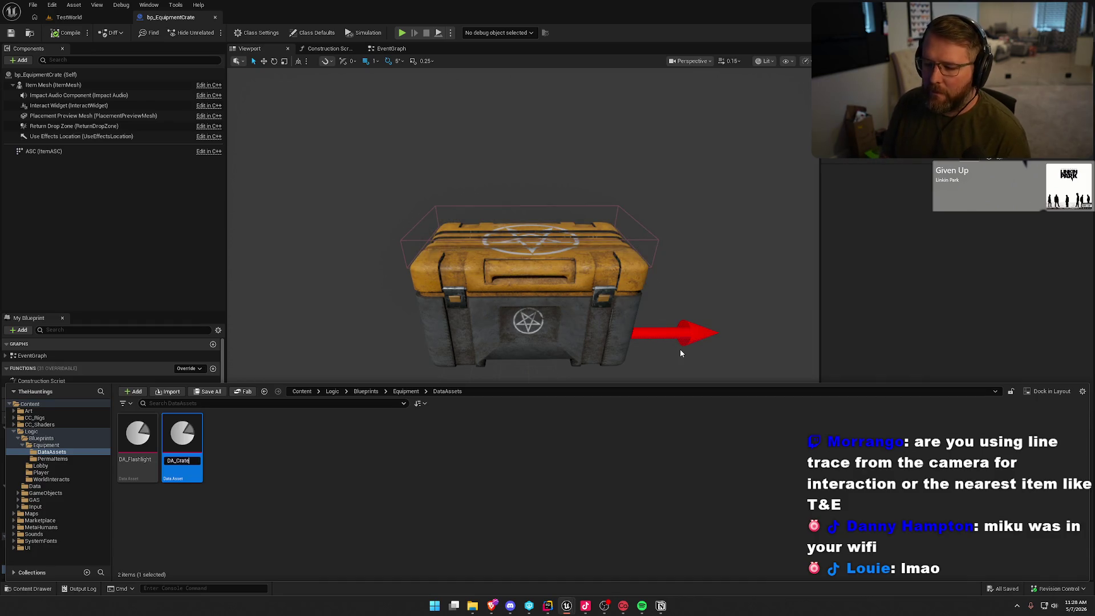
pyautogui.press('Return')
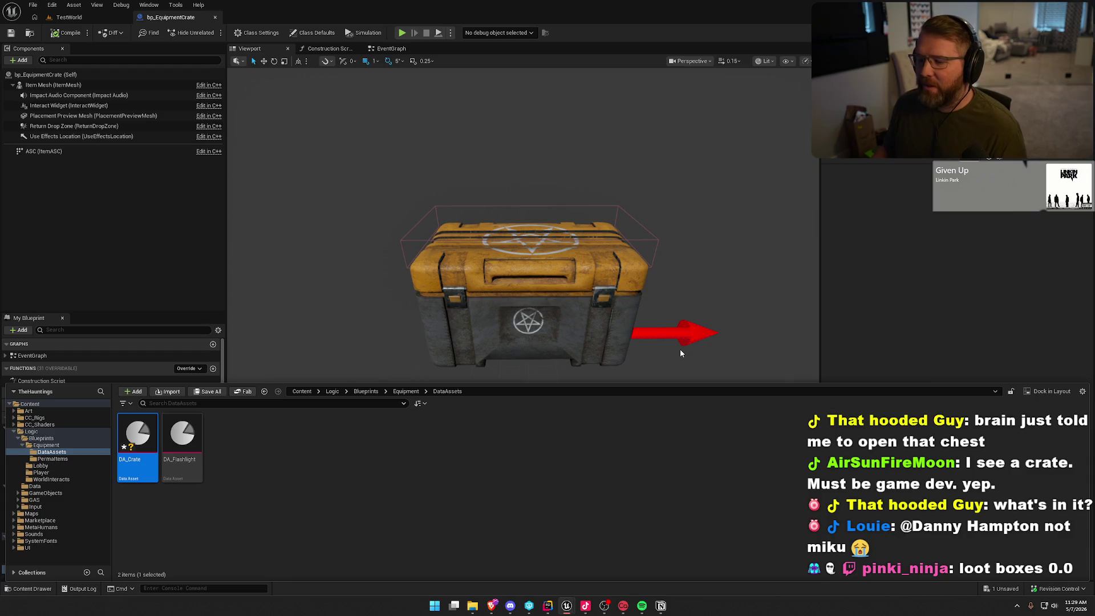
# Save all unsaved assets including DA_Crate and close the Content Drawer.
pyautogui.click(182, 445)
pyautogui.click(296, 491)
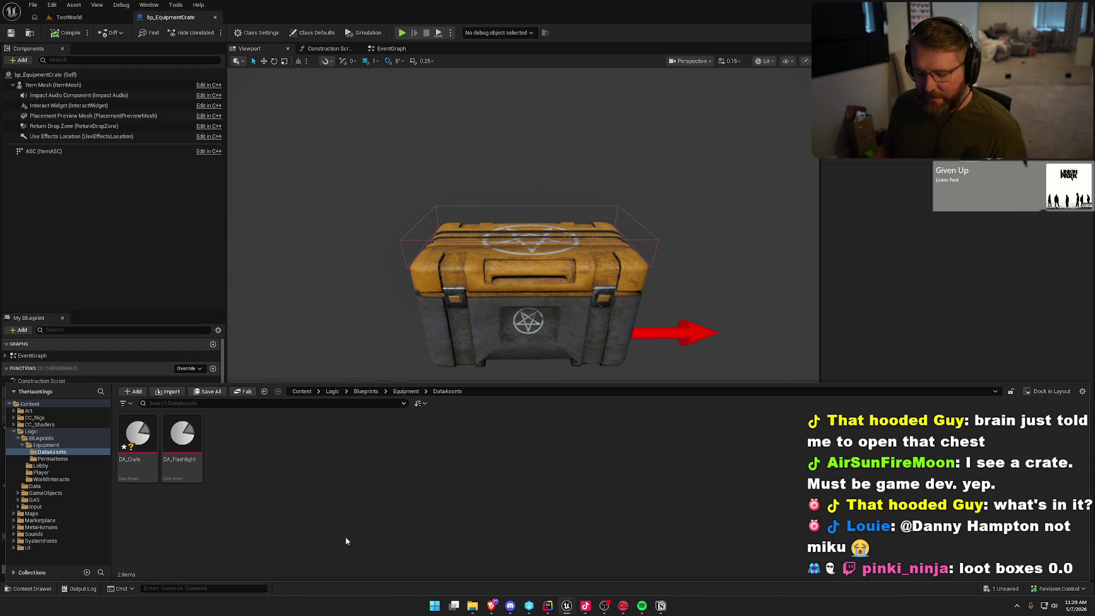
pyautogui.hotkey('ctrl', 'shift', 's')
pyautogui.click(179, 210)
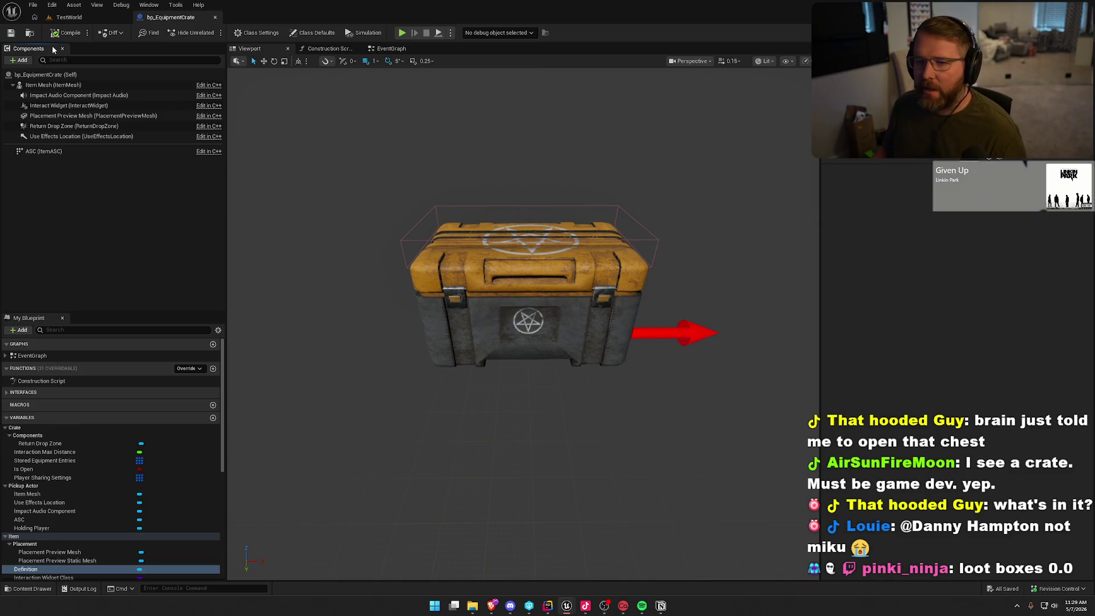
# Play-test TestWorld by walking to the equipment crate, picking it up and opening it.
pyautogui.click(64, 18)
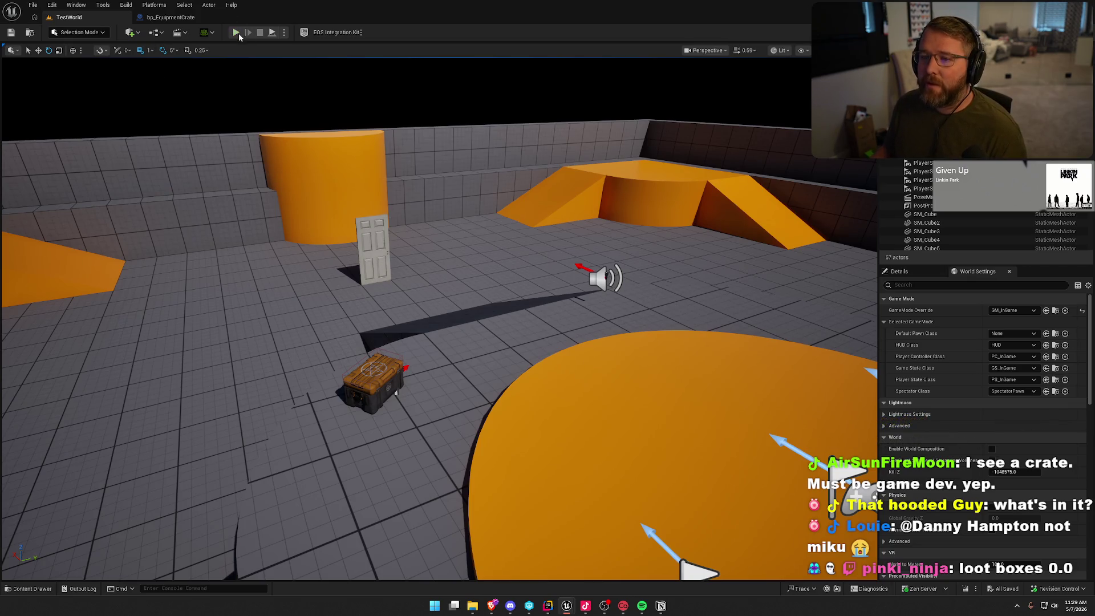
pyautogui.click(235, 33)
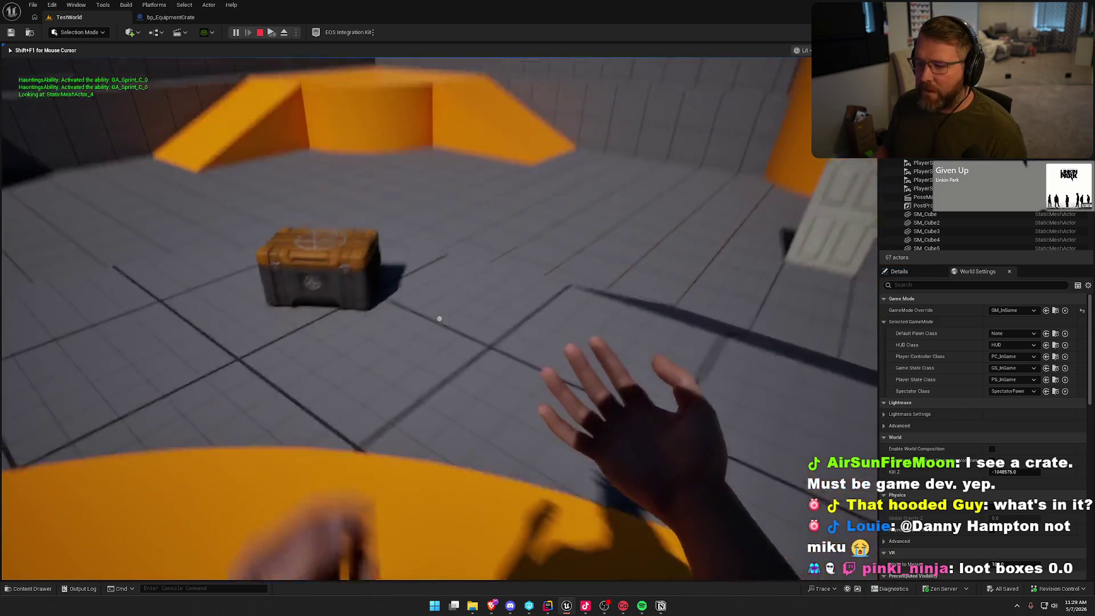
pyautogui.press('w')
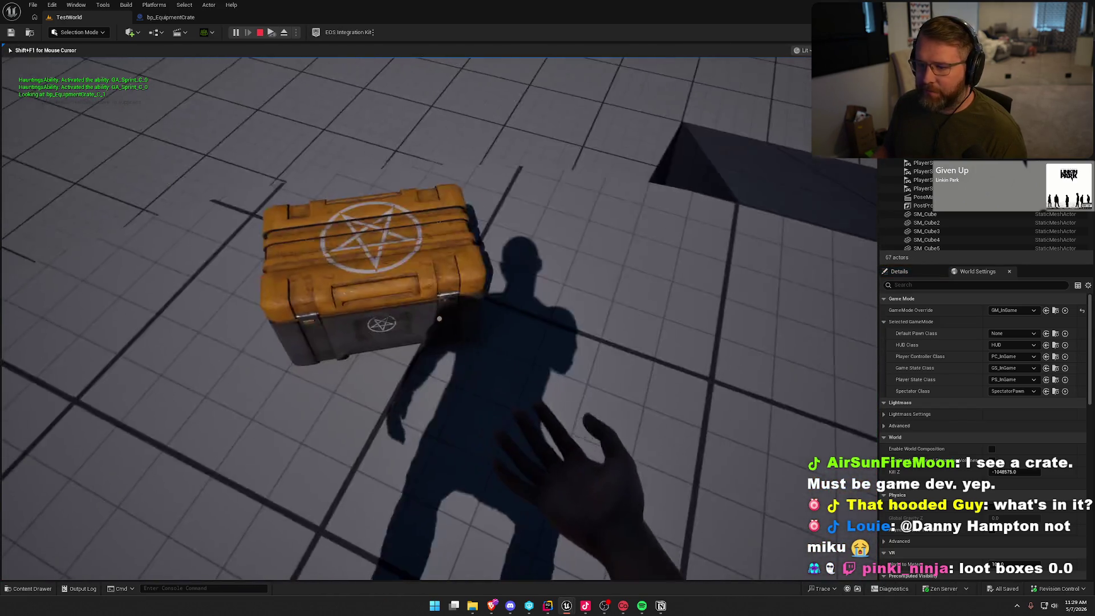
pyautogui.press('e')
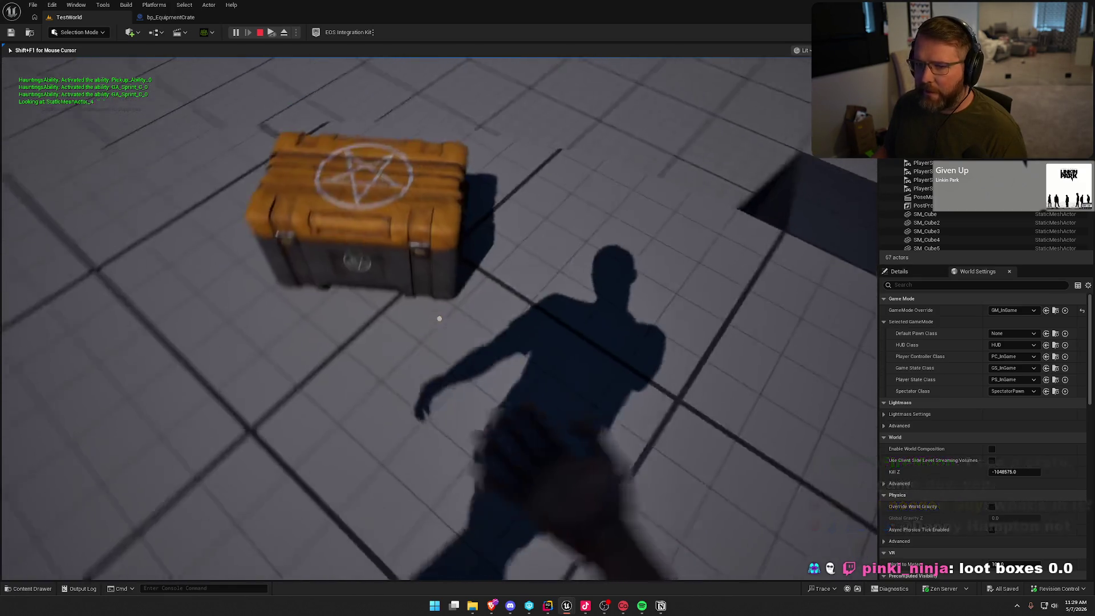
pyautogui.press('e')
pyautogui.press('e')
pyautogui.press('e')
pyautogui.press('e')
pyautogui.press('e')
pyautogui.press('e')
pyautogui.click(439, 318)
pyautogui.hotkey('shift', 'F1')
pyautogui.press('e')
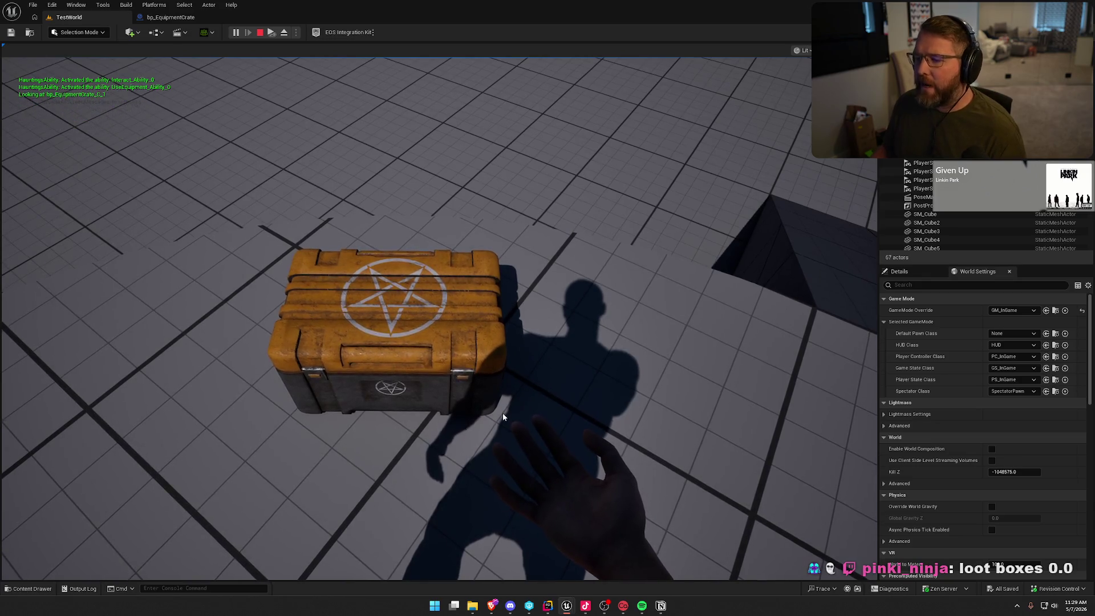
pyautogui.press('Escape')
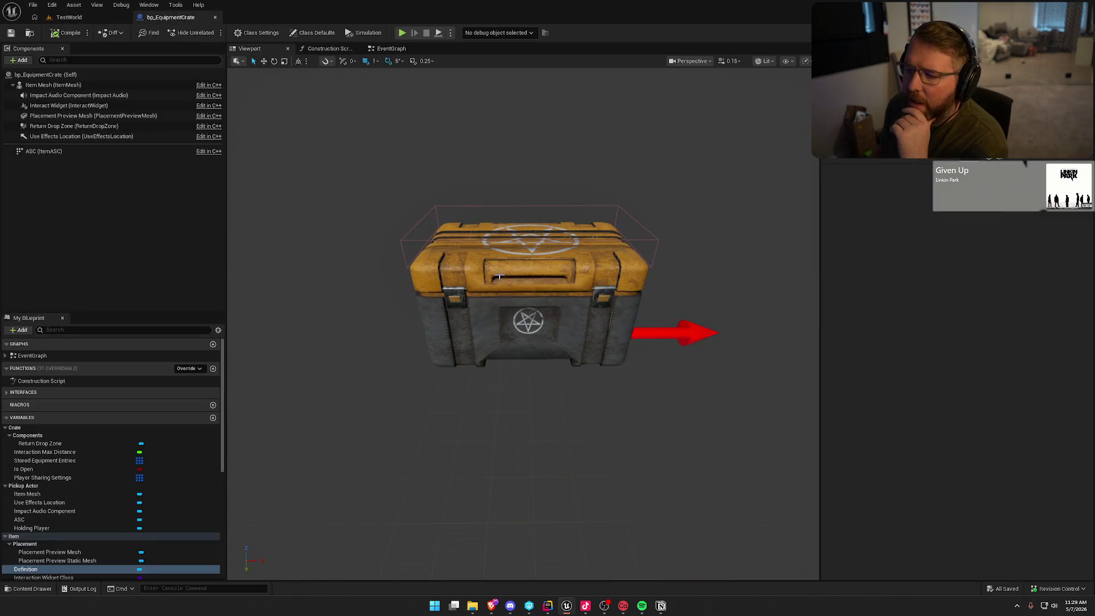
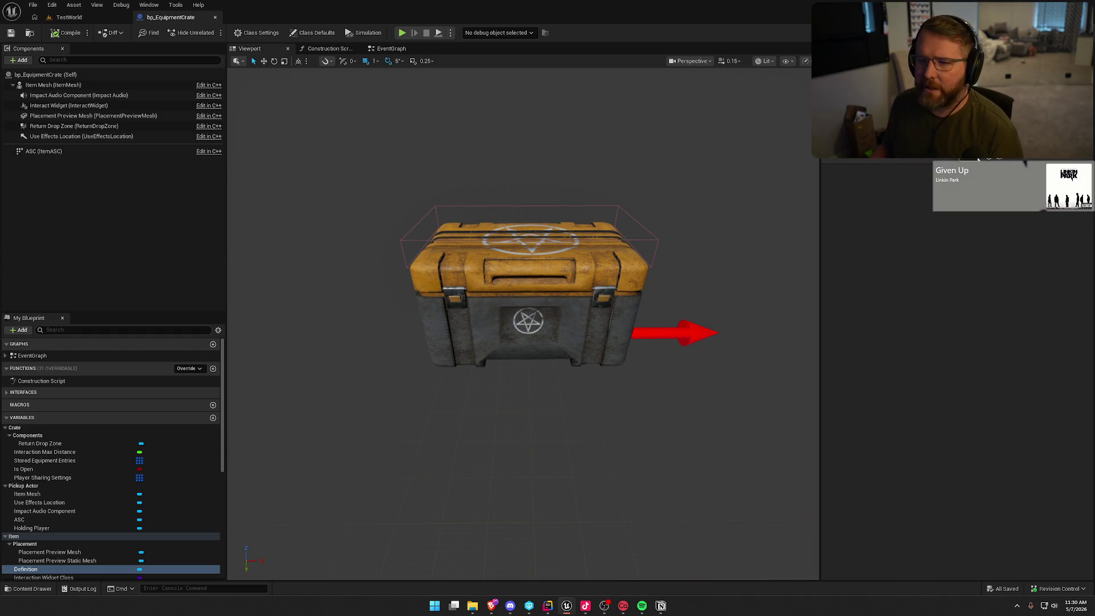
# Set bp_EquipmentCrate's Definition to DA_Flashlight.
pyautogui.click(998, 151)
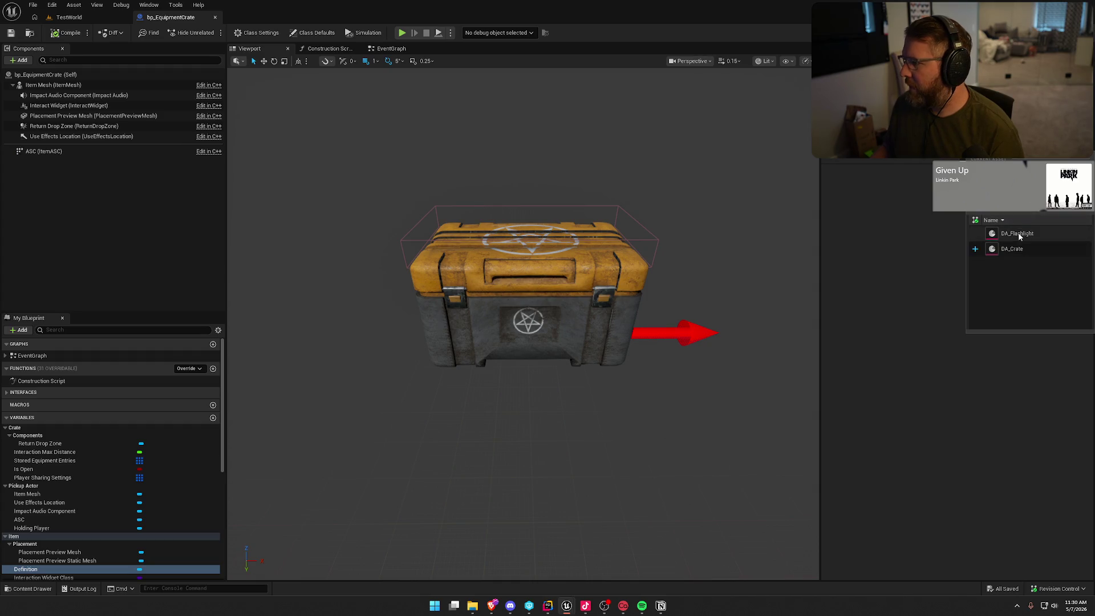
pyautogui.click(1024, 257)
pyautogui.click(1018, 238)
pyautogui.click(1015, 257)
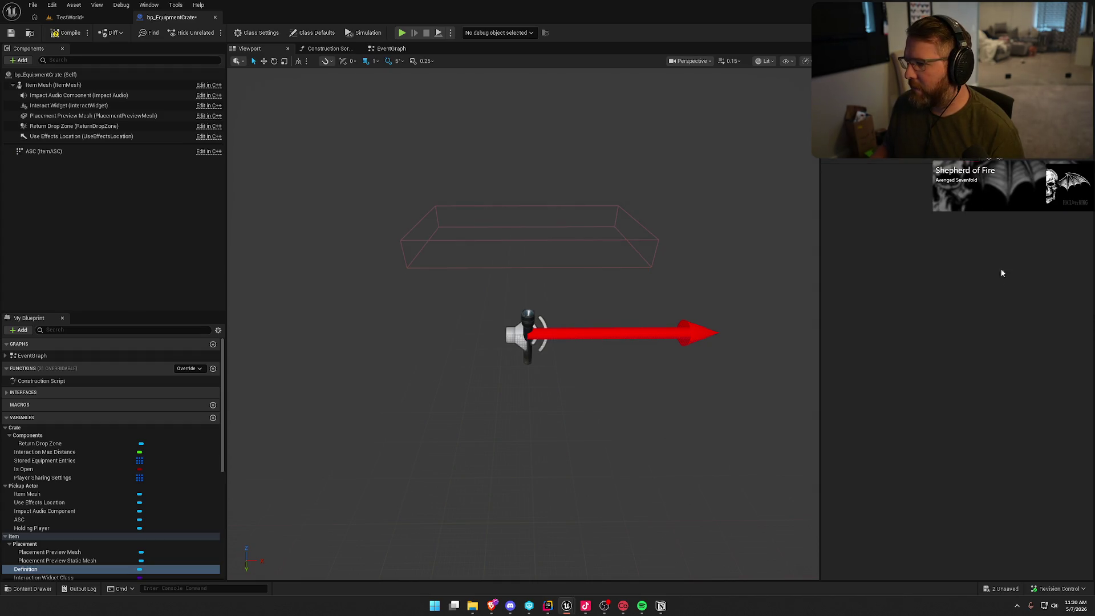
# Open DA_Crate and set its Display Name to 'Equipment Crate'.
pyautogui.doubleClick(1016, 239)
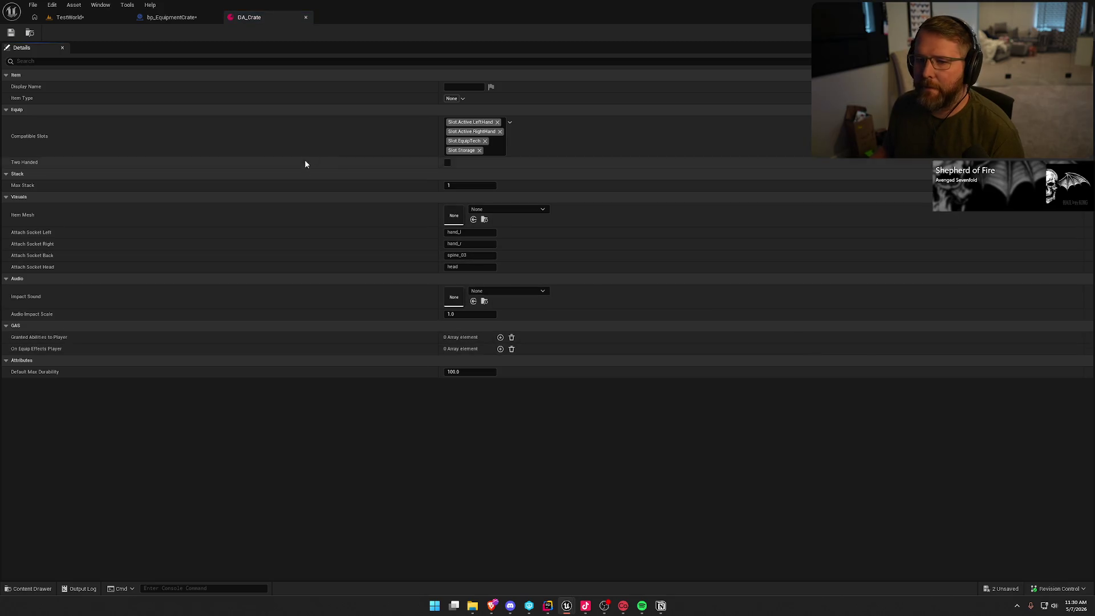
pyautogui.write('Equipem')
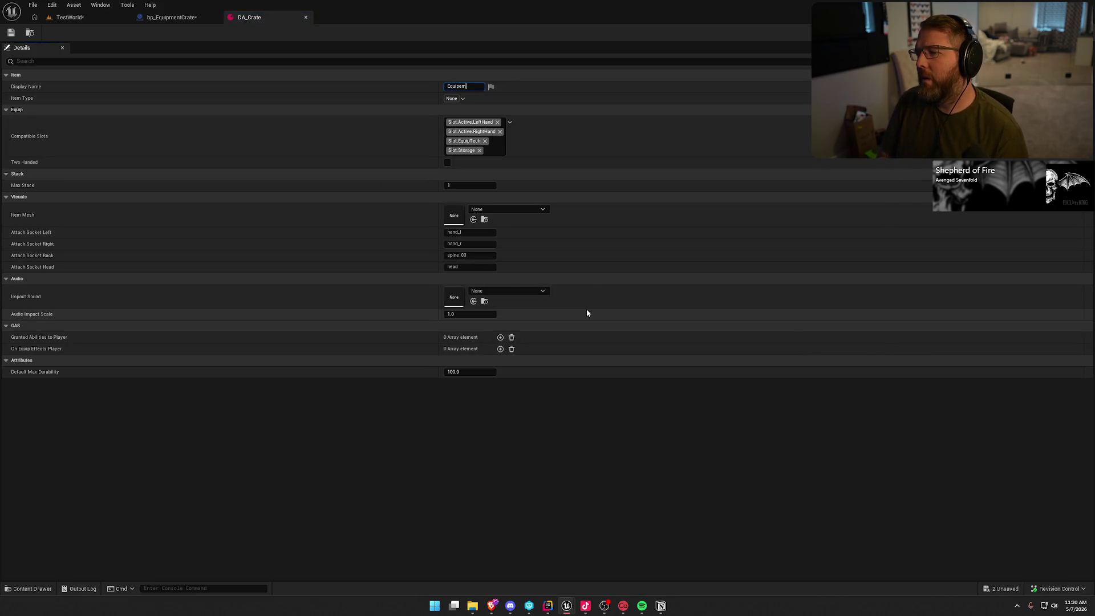
pyautogui.press('BackSpace')
pyautogui.press('BackSpace')
pyautogui.write('ment C')
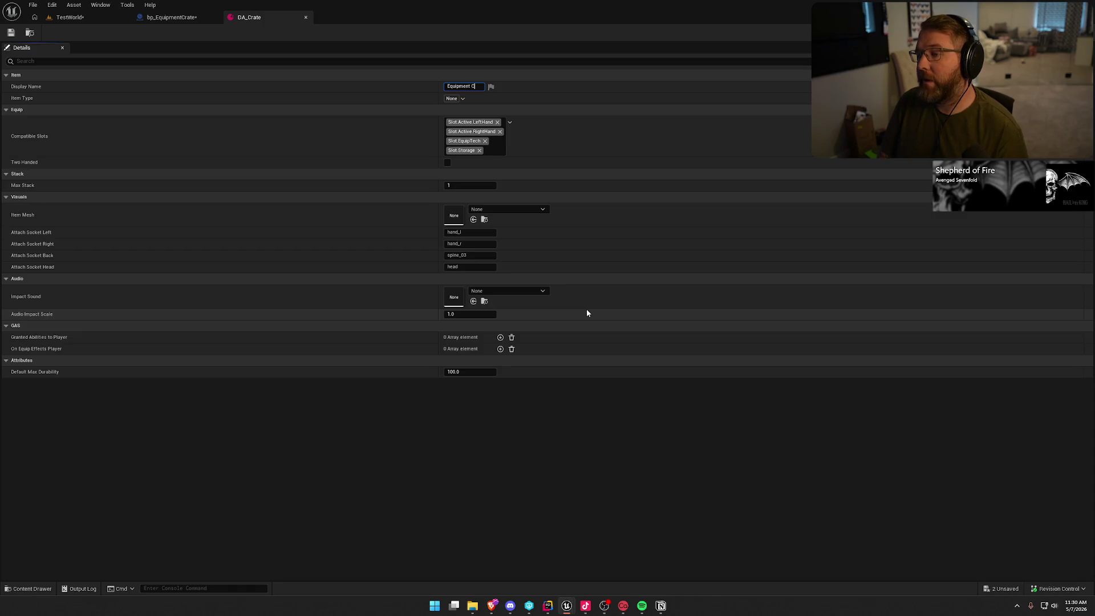
pyautogui.write('rate')
pyautogui.press('Return')
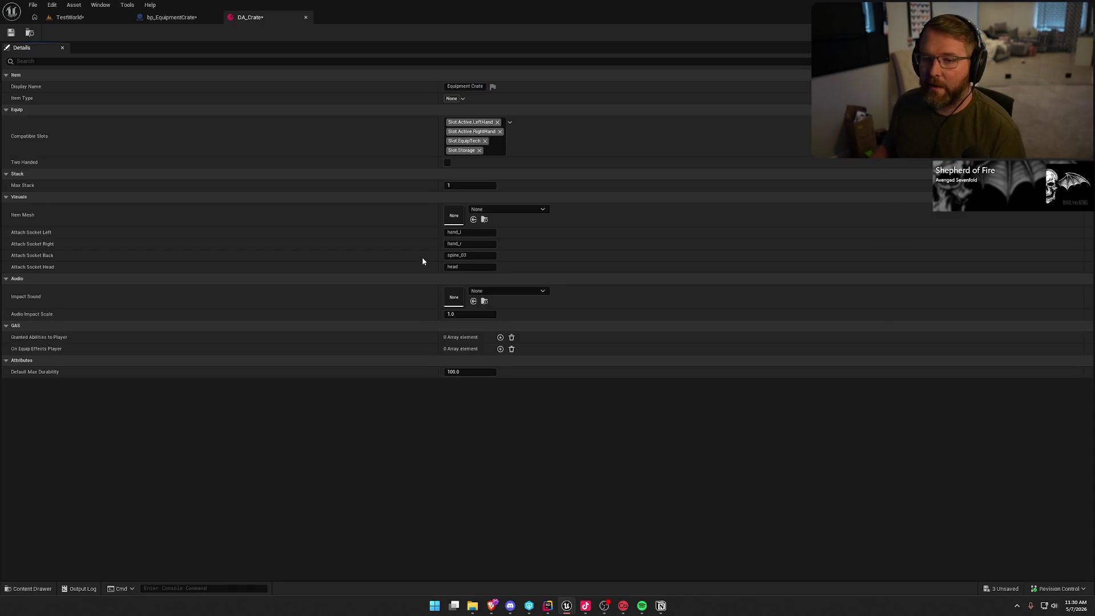
pyautogui.click(454, 99)
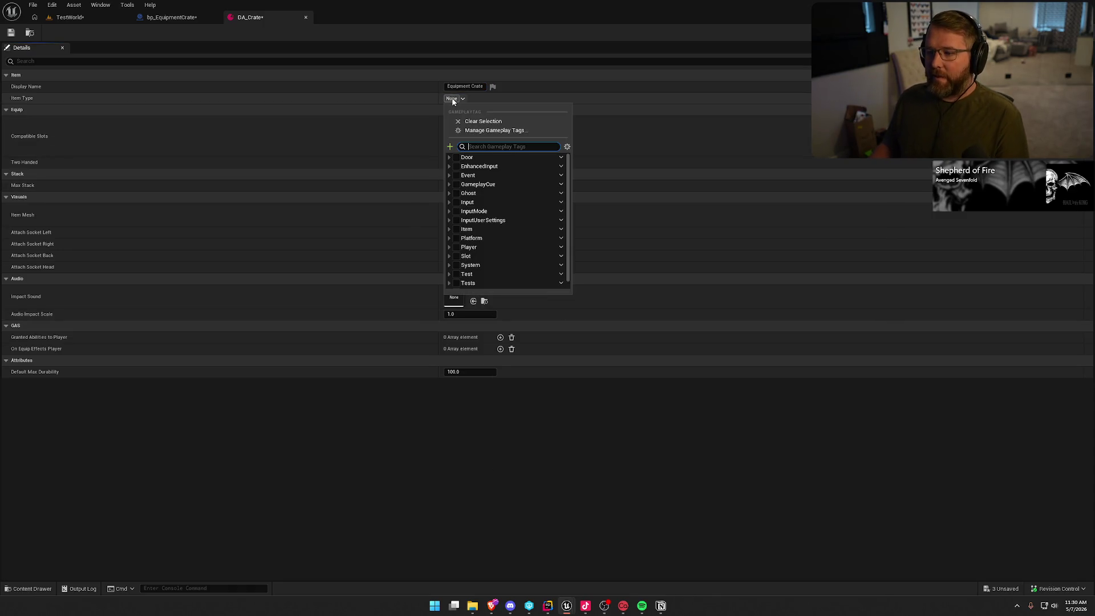
# Tag DA_Crate's Item Type as Item.Type.Equipment and remove Slot.EquipTech from Compatible Slots.
pyautogui.click(289, 444)
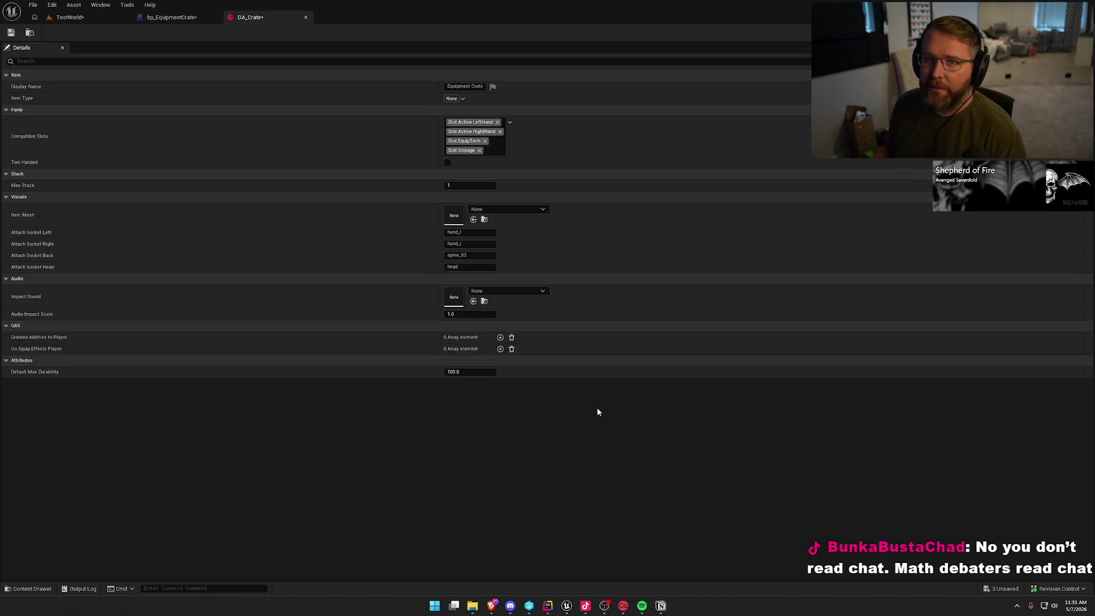
pyautogui.click(451, 101)
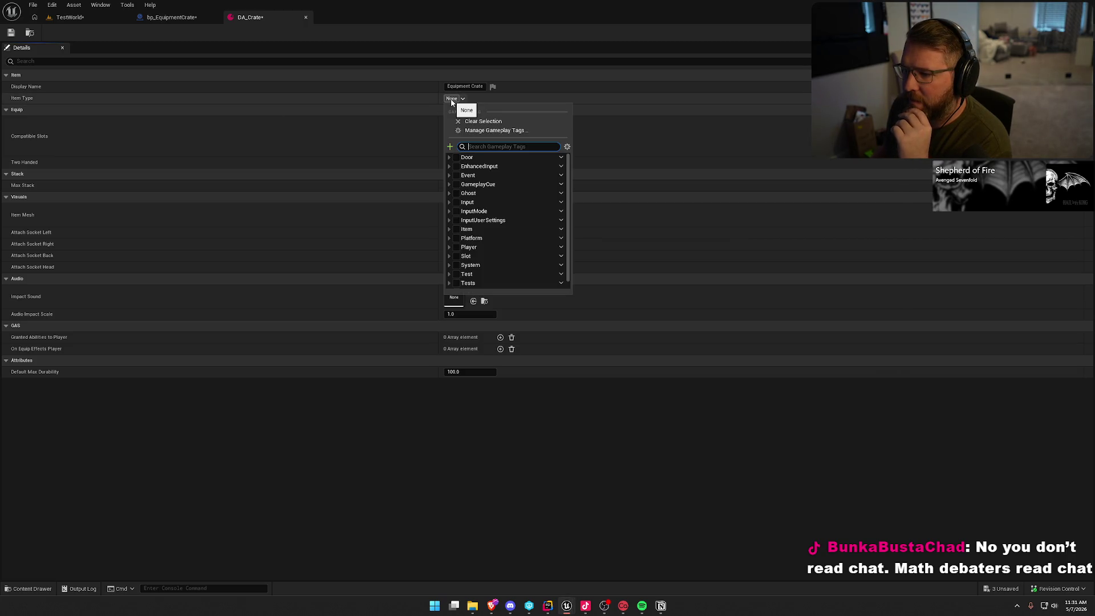
pyautogui.click(448, 229)
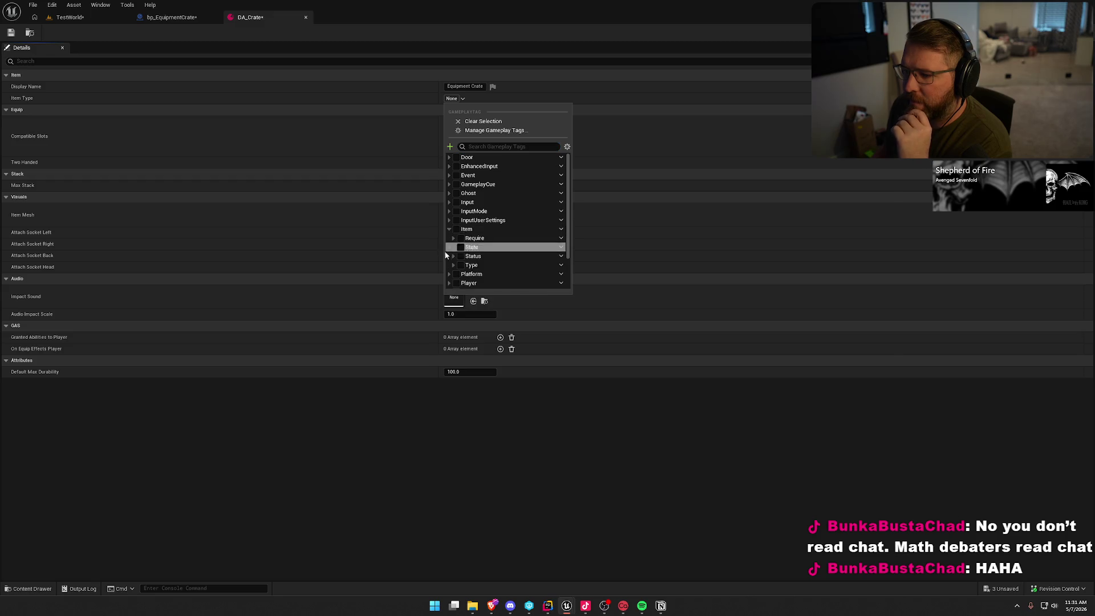
pyautogui.click(453, 265)
pyautogui.scroll(-1, 449, 268)
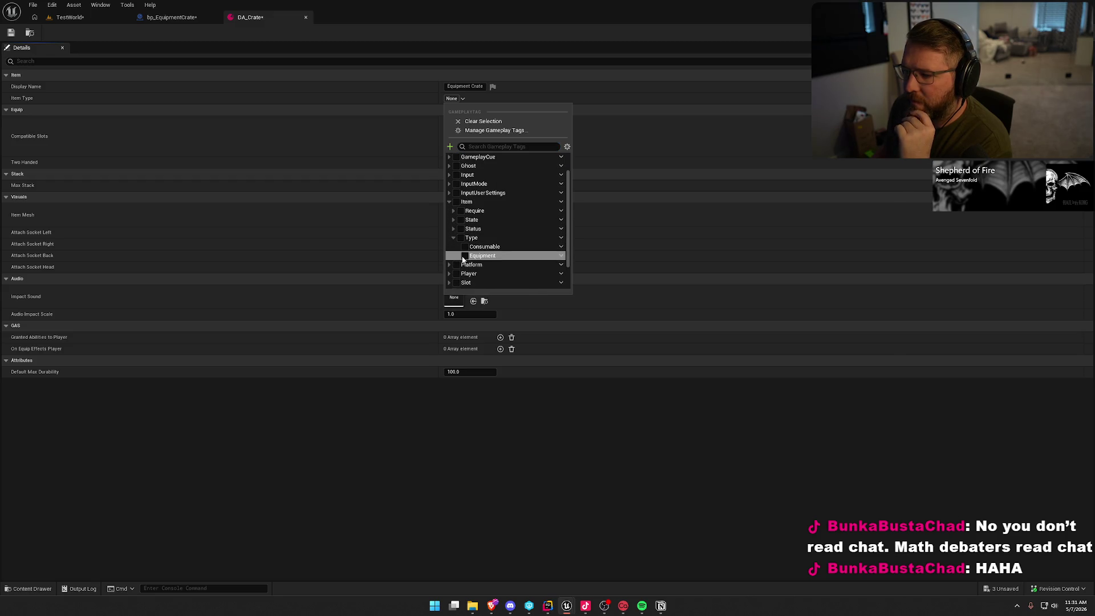
pyautogui.click(465, 256)
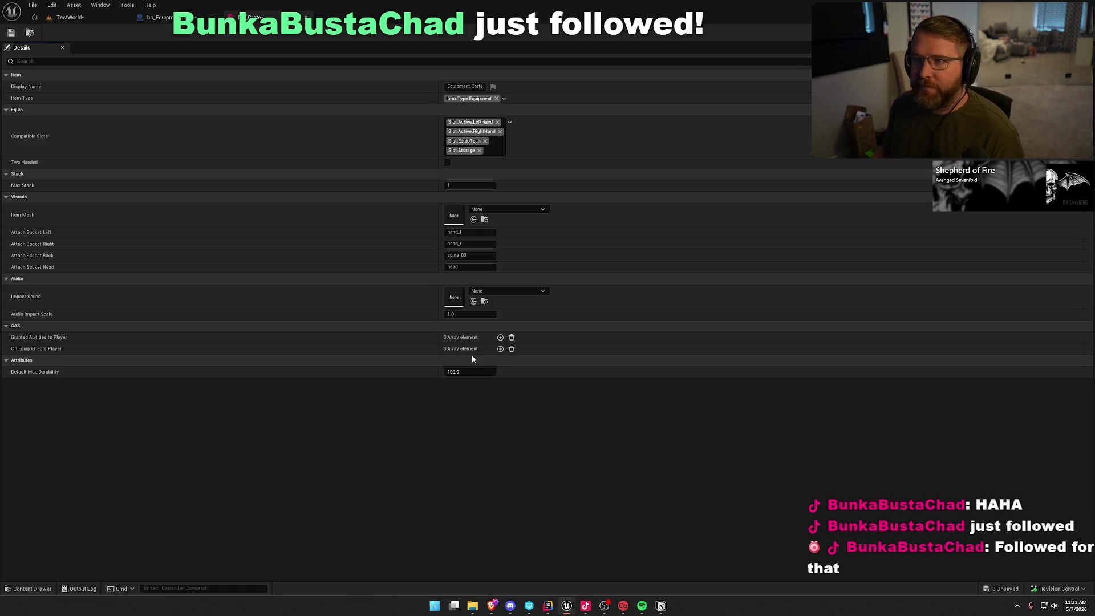
pyautogui.click(485, 141)
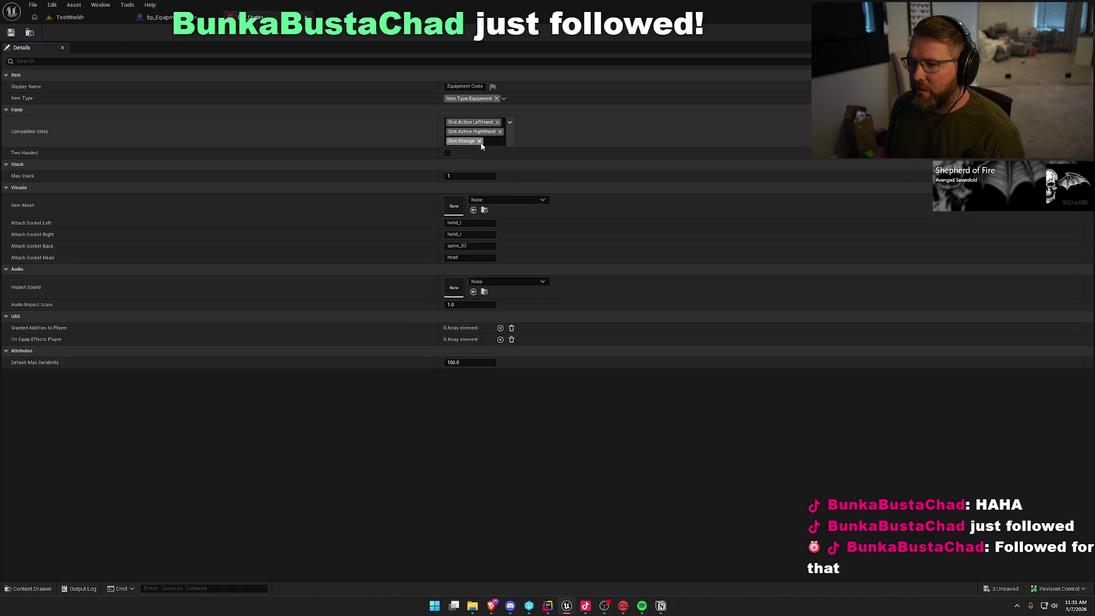
# Remove Slot.Storage, set Item Mesh to SK_EquipmentContainer, tick Two Handed, and return to TestWorld.
pyautogui.click(479, 141)
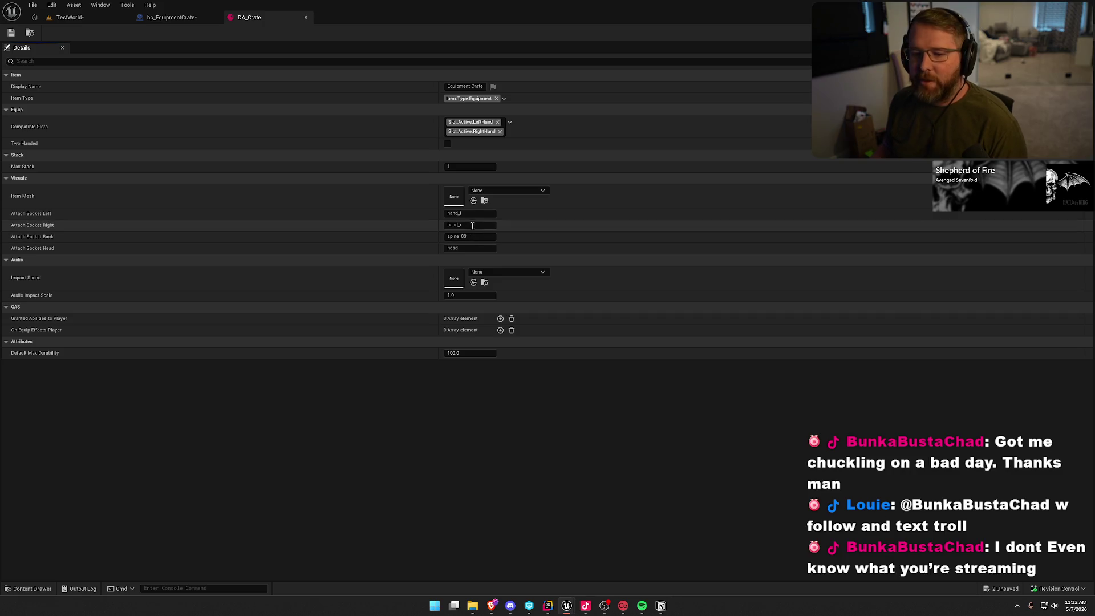
pyautogui.click(511, 191)
pyautogui.write('equip')
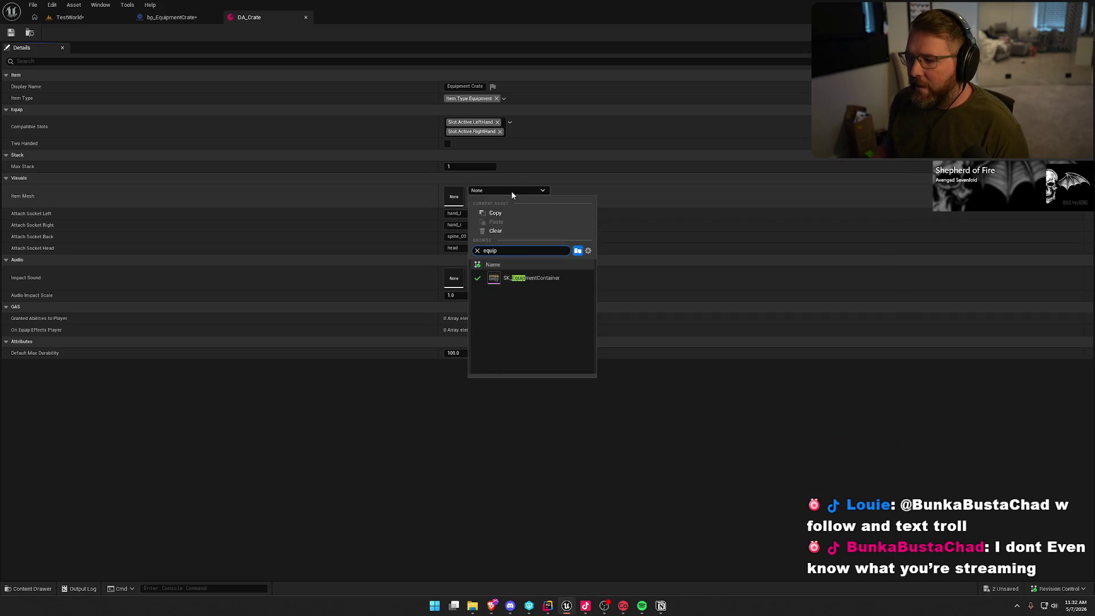
pyautogui.click(542, 277)
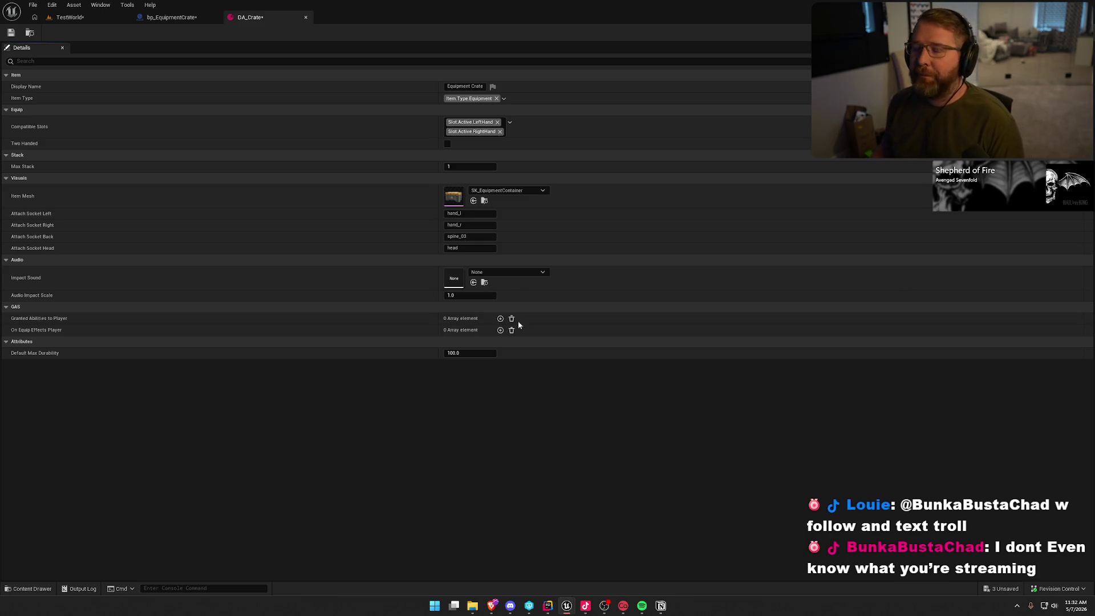
pyautogui.click(447, 144)
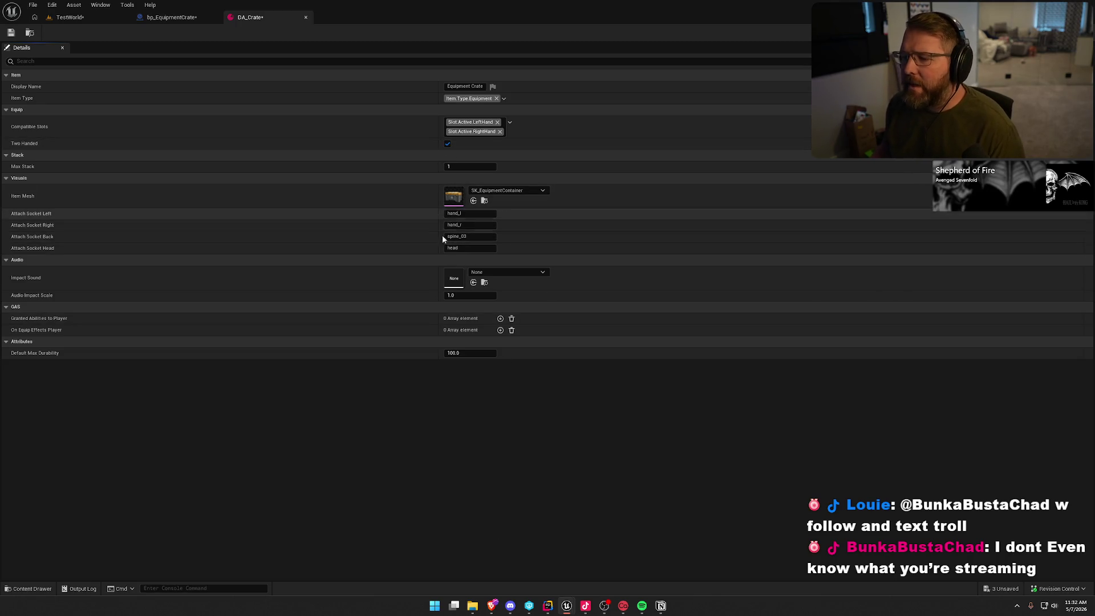
pyautogui.click(93, 17)
pyautogui.hotkey('ctrl', 'space')
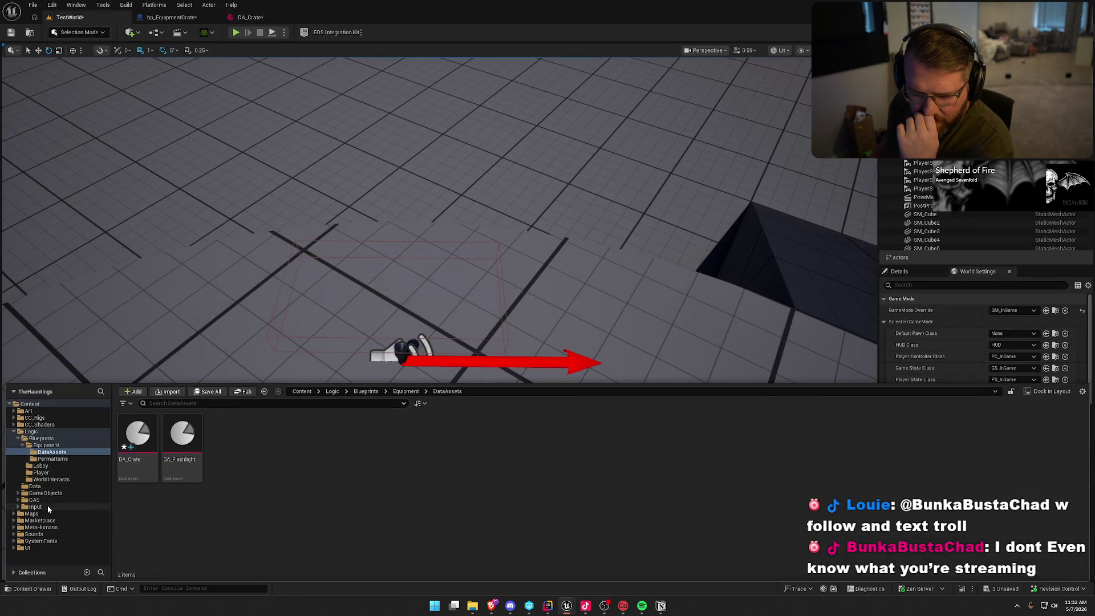
# Open bp_Player and look up the HandGrip_L socket in the TestMale skeleton tree.
pyautogui.click(41, 472)
pyautogui.doubleClick(137, 434)
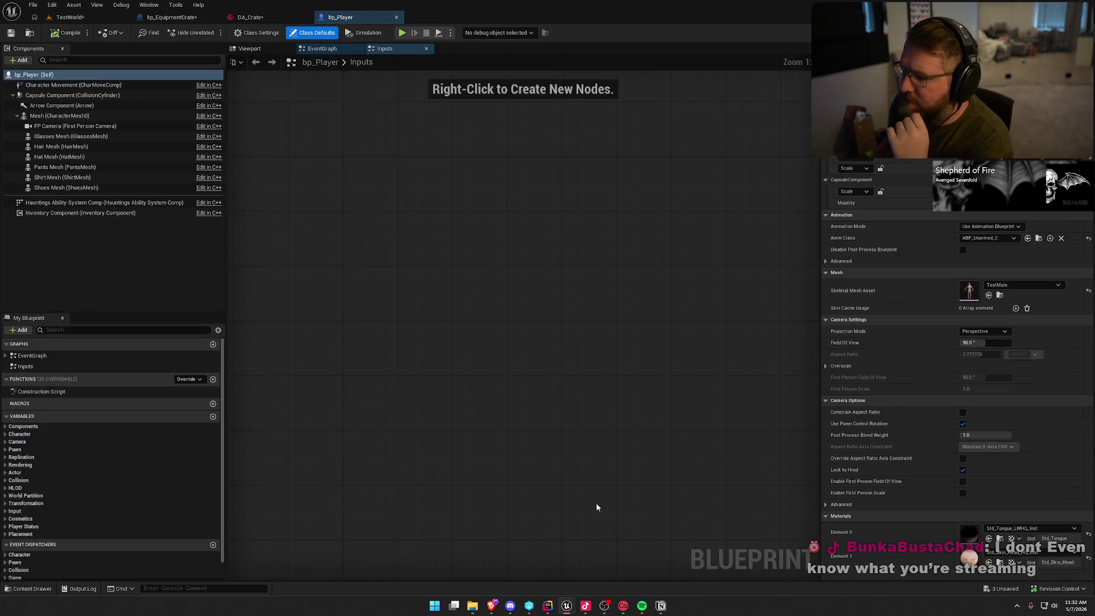
pyautogui.click(255, 50)
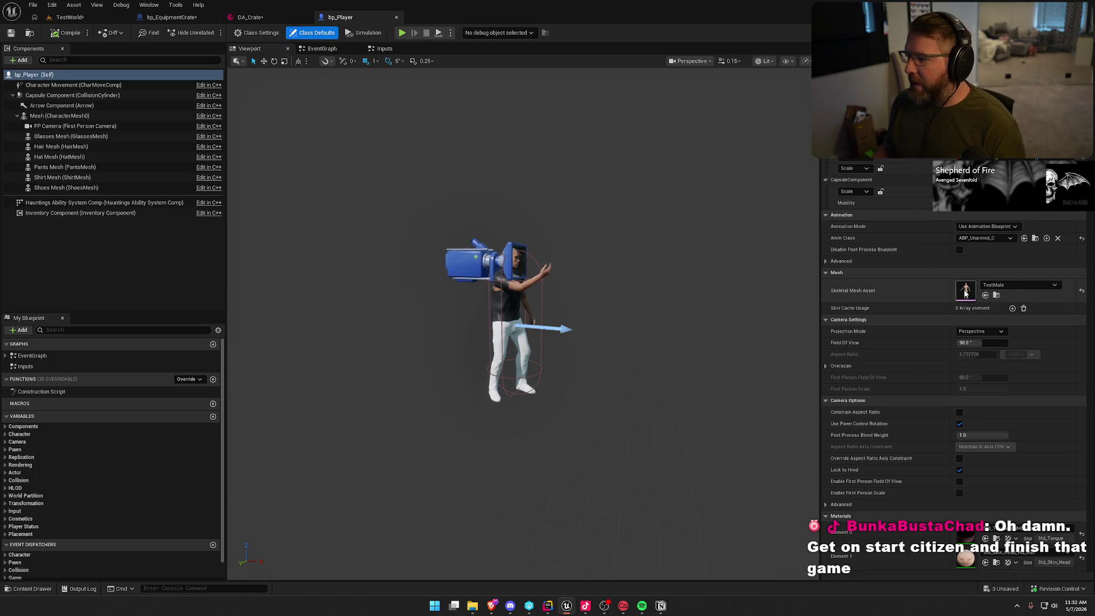
pyautogui.scroll(6, 581, 216)
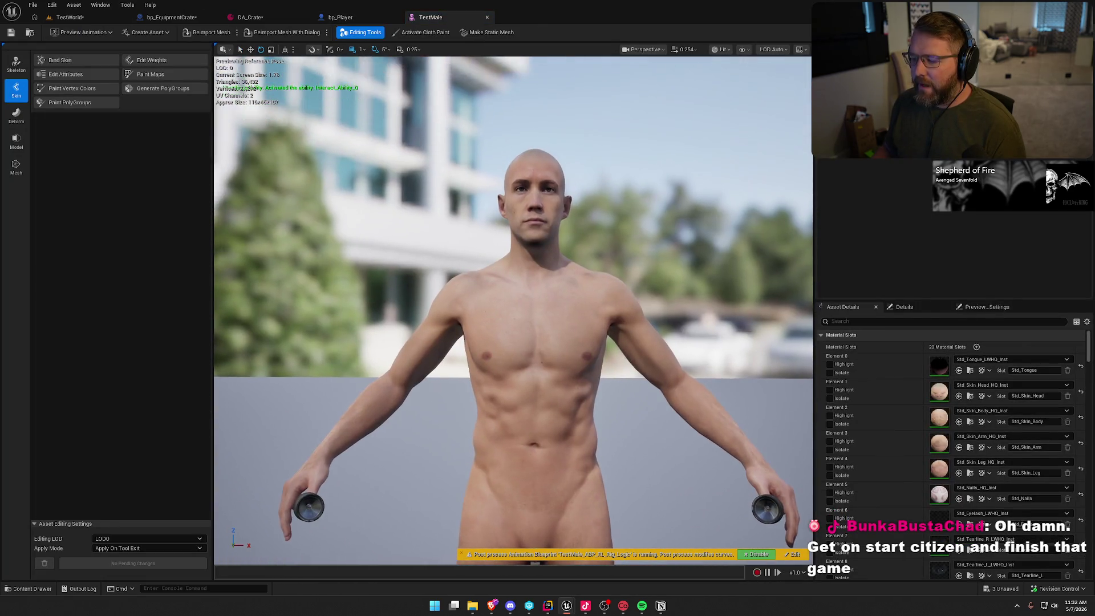
pyautogui.moveTo(701, 251); pyautogui.dragTo(702, 252)
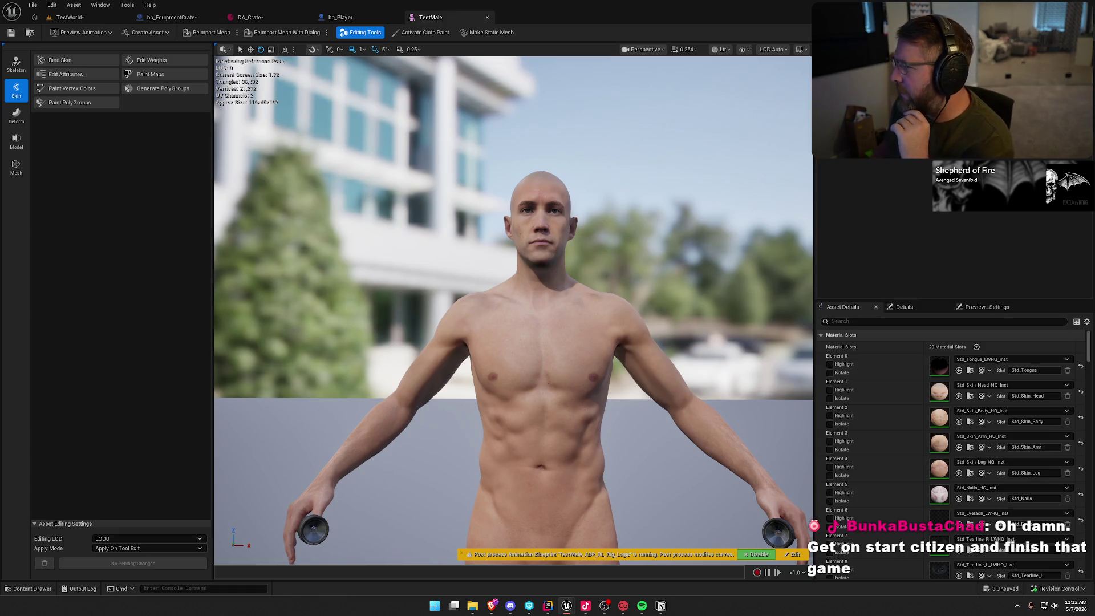
pyautogui.scroll(-5, 897, 194)
pyautogui.click(893, 161)
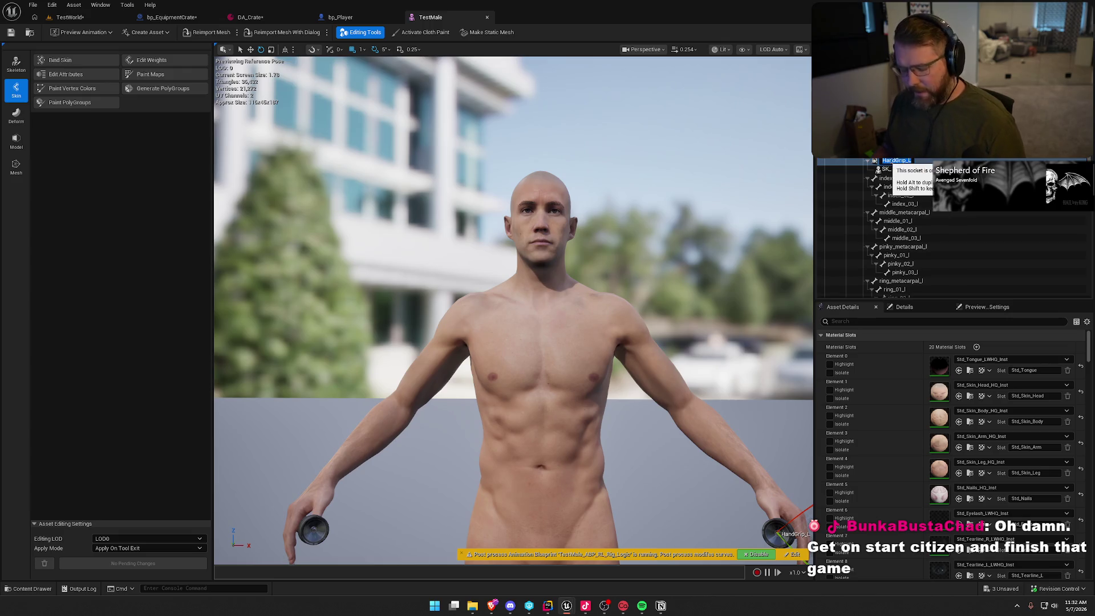
pyautogui.click(900, 194)
pyautogui.click(487, 17)
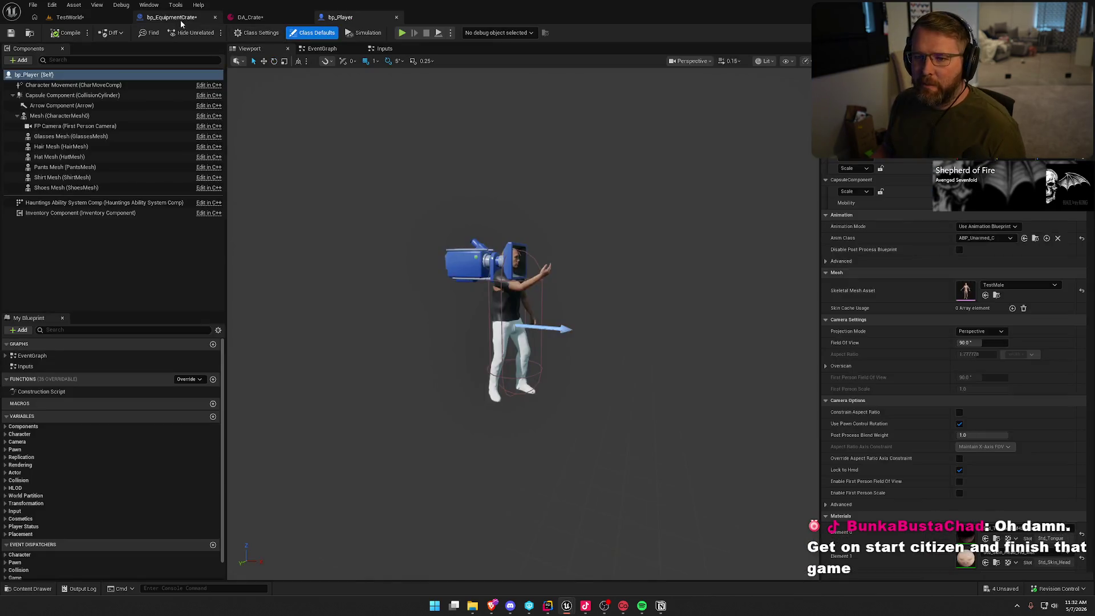
# Set DA_Crate's left and right attach sockets to HandGrip_L and HandGrip_R.
pyautogui.click(250, 18)
pyautogui.click(470, 213)
pyautogui.write('HandGrip_L')
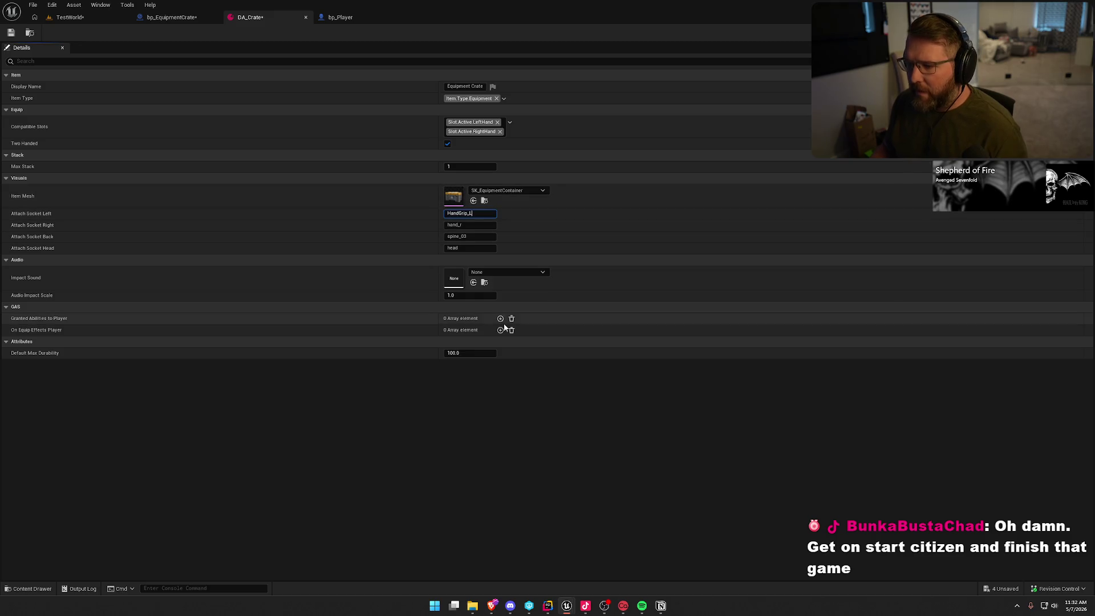
pyautogui.press('Tab')
pyautogui.write('HandGrip_L')
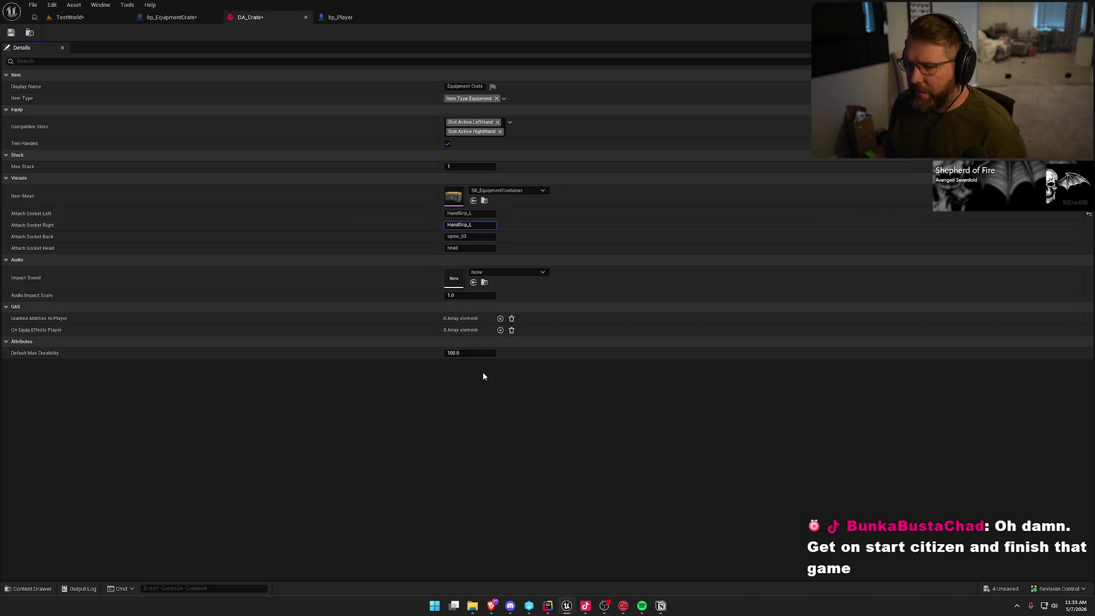
pyautogui.write('R')
pyautogui.press('Return')
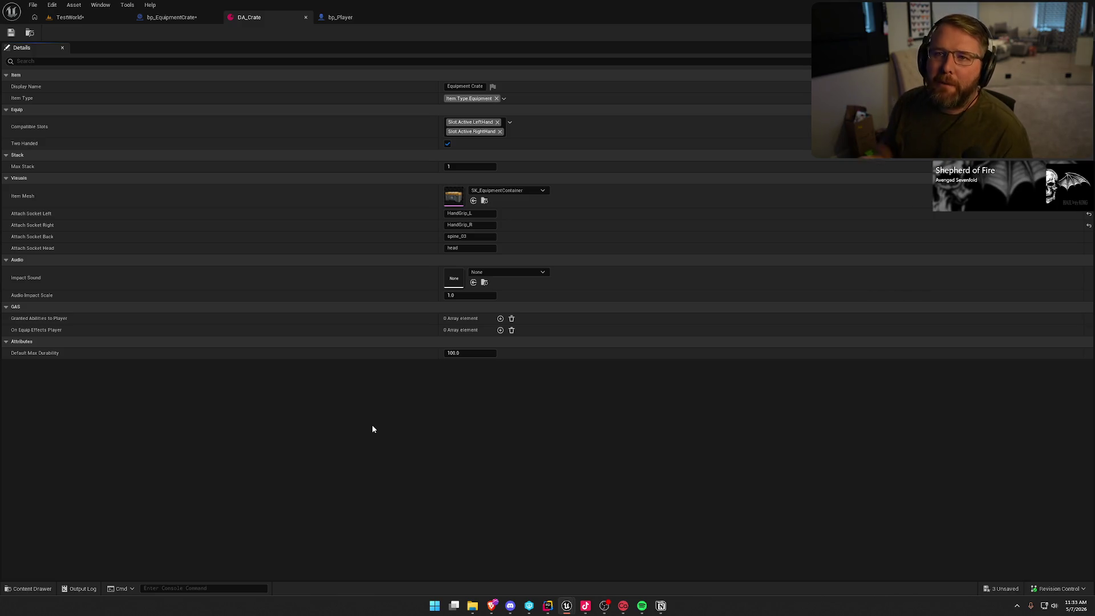
# Compile the bp_EquipmentCrate blueprint.
pyautogui.click(340, 17)
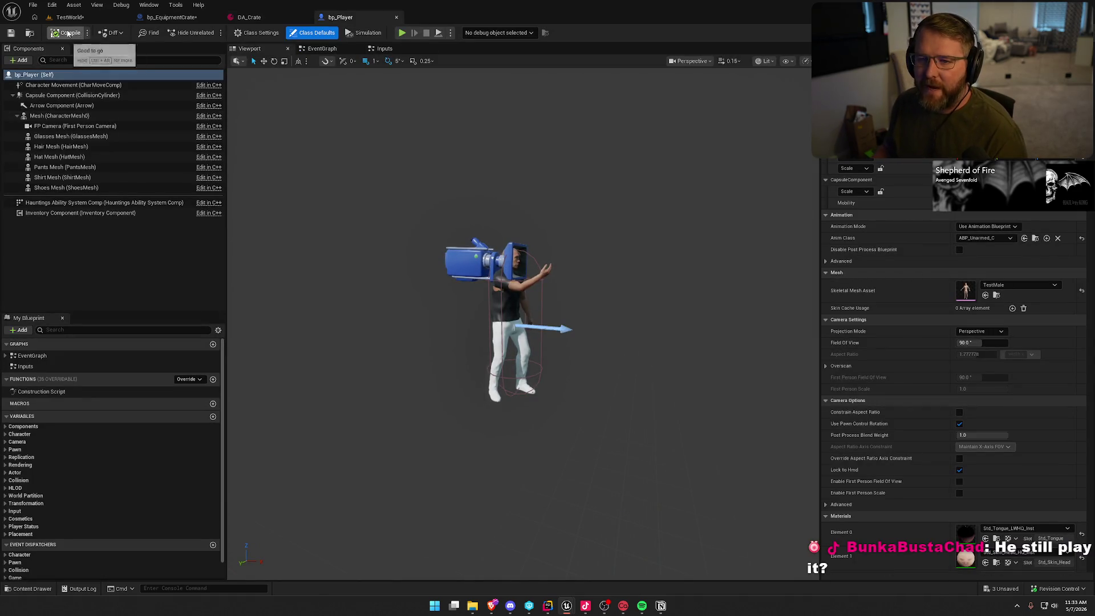
pyautogui.click(167, 17)
pyautogui.click(59, 34)
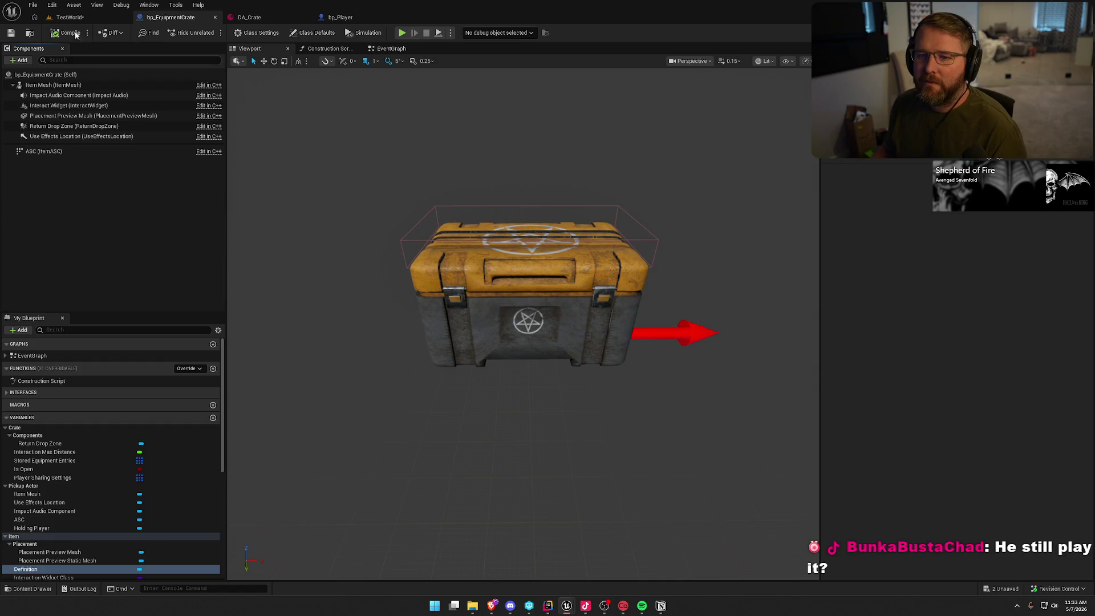
# Play TestWorld, then pick up and drop the equipment crate.
pyautogui.click(62, 17)
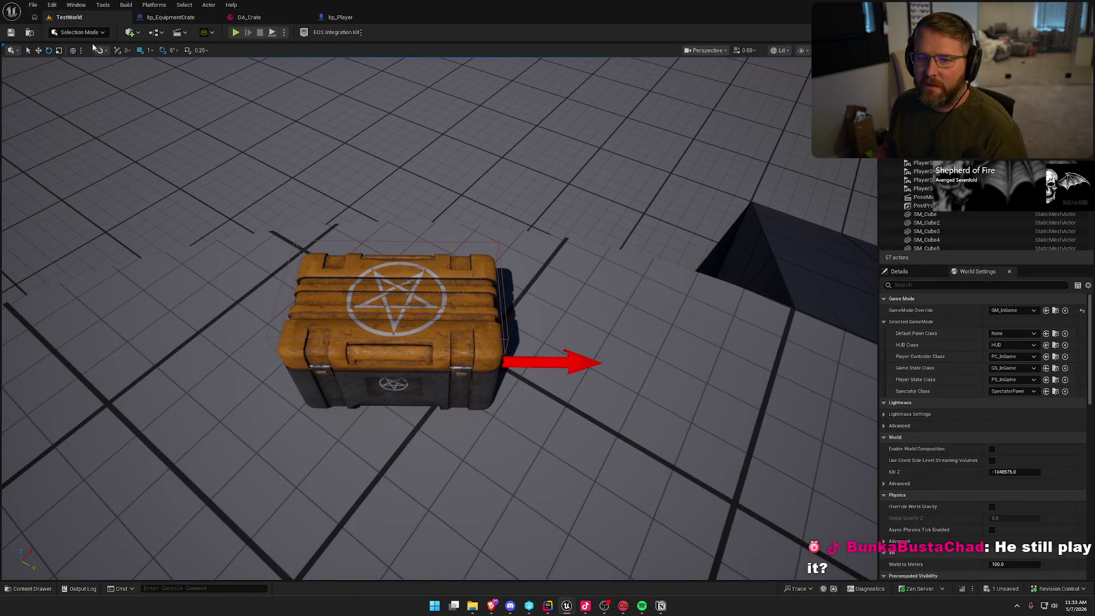
pyautogui.click(235, 33)
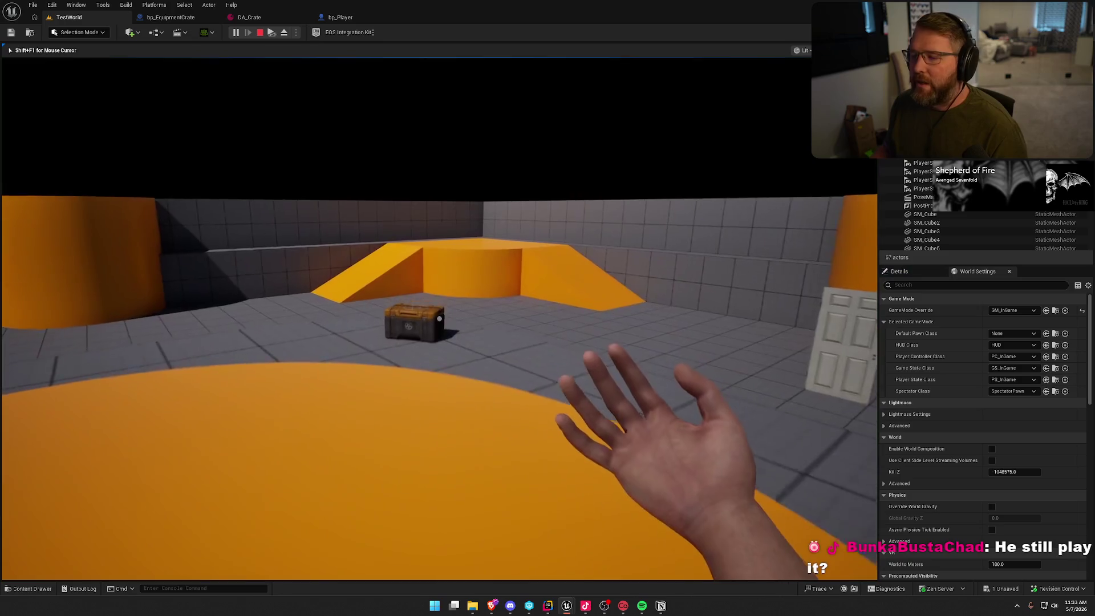
pyautogui.press('w')
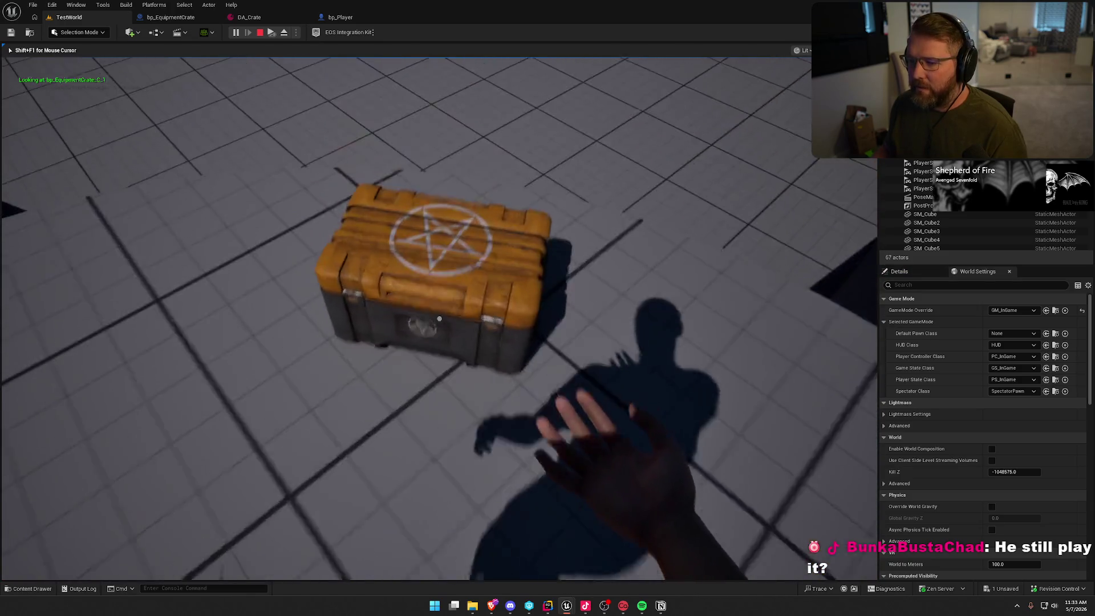
pyautogui.press('e')
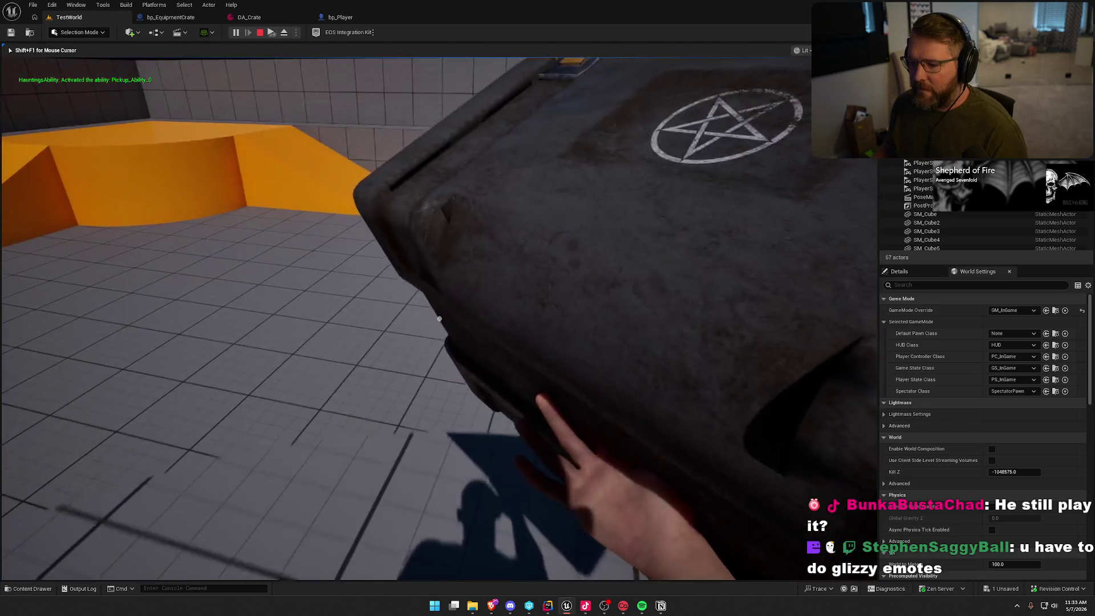
pyautogui.press('g')
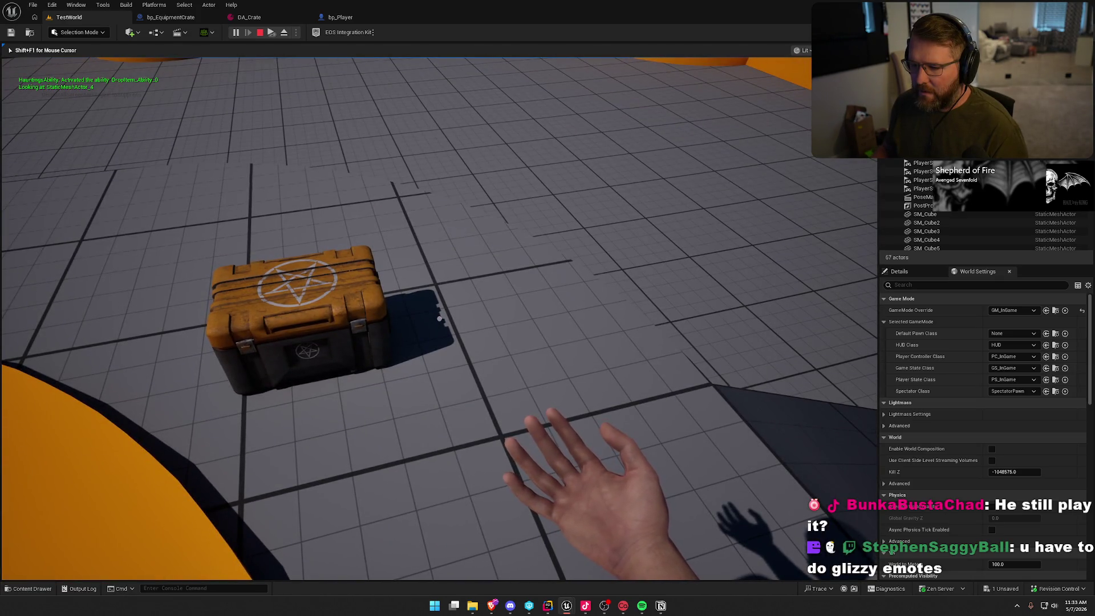
pyautogui.press('w')
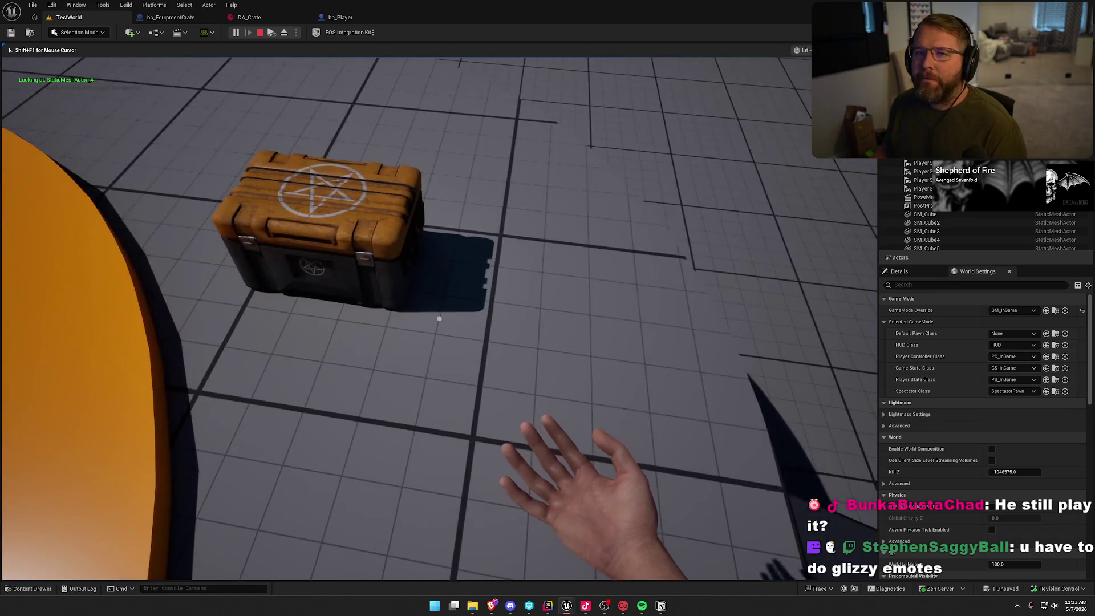
pyautogui.press('w')
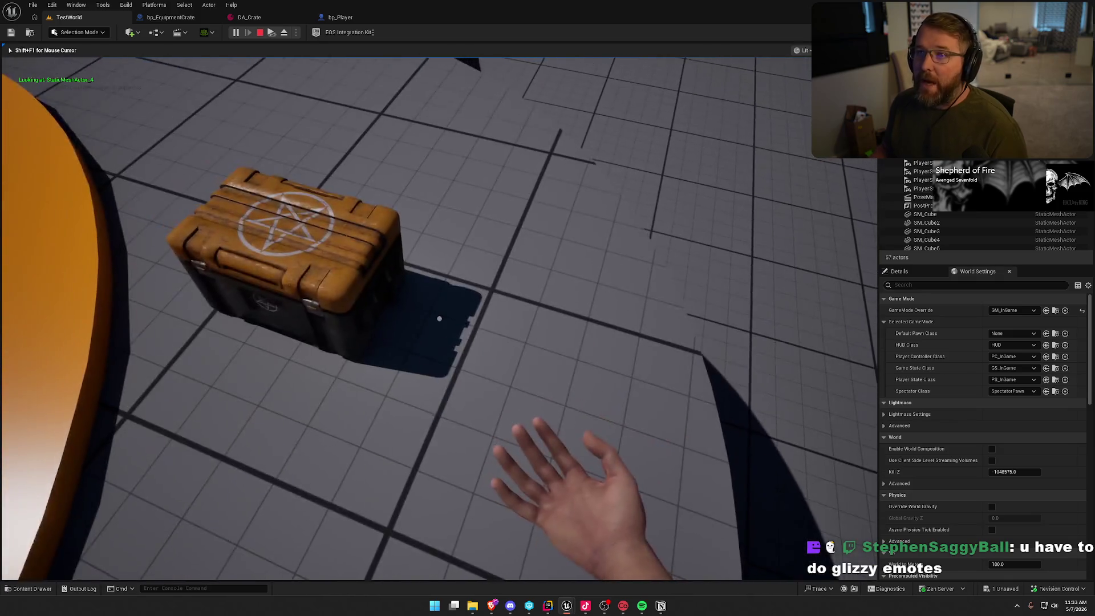
pyautogui.press('w')
pyautogui.press('s')
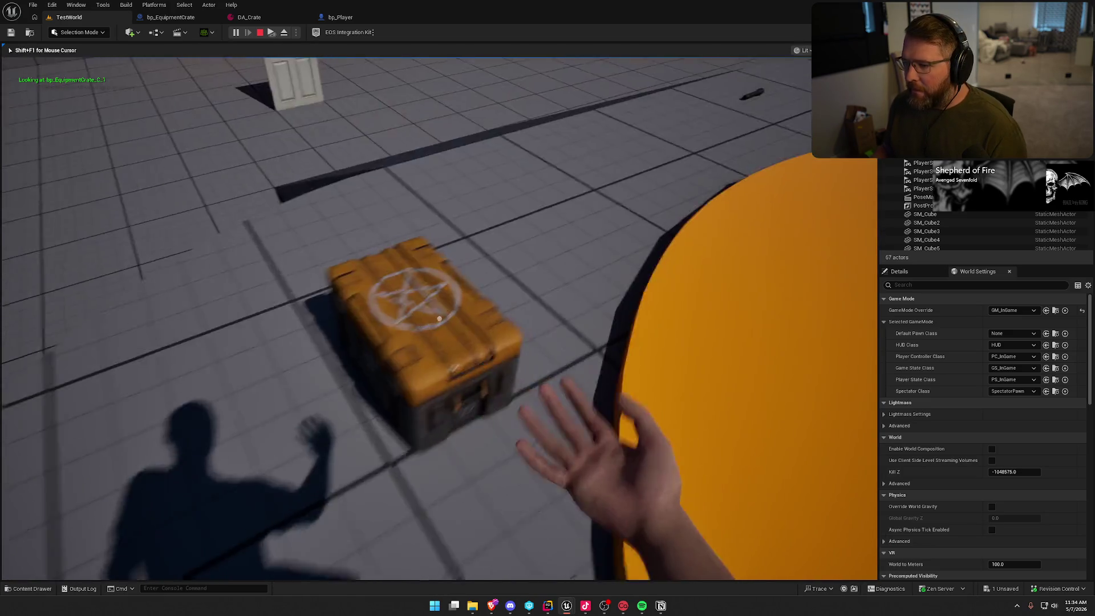
# Pick up the flashlight and drop it onto the crate.
pyautogui.press('shift')
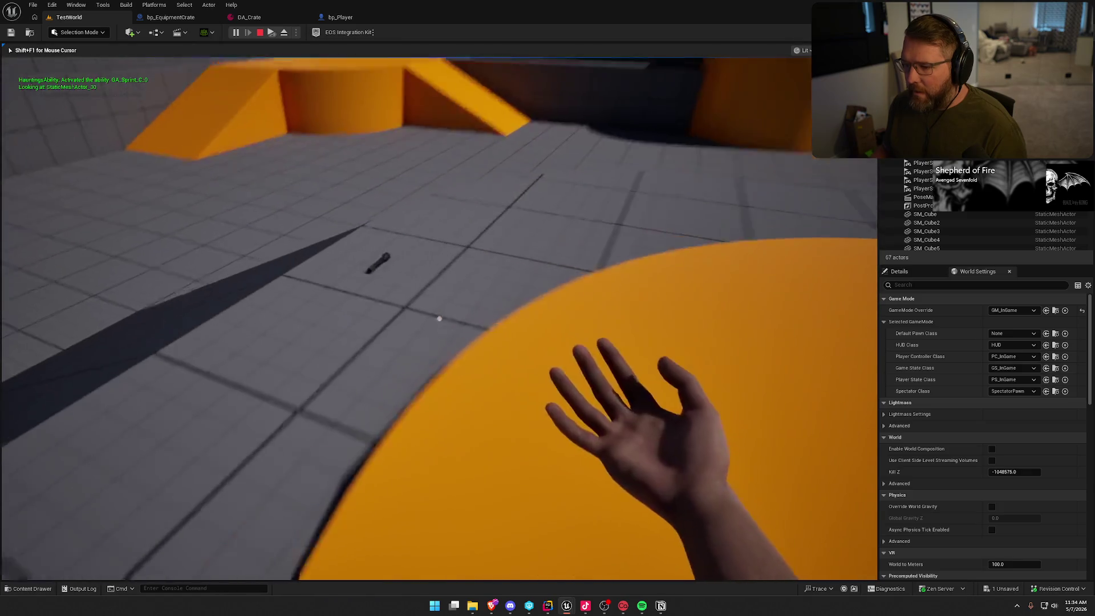
pyautogui.press('e')
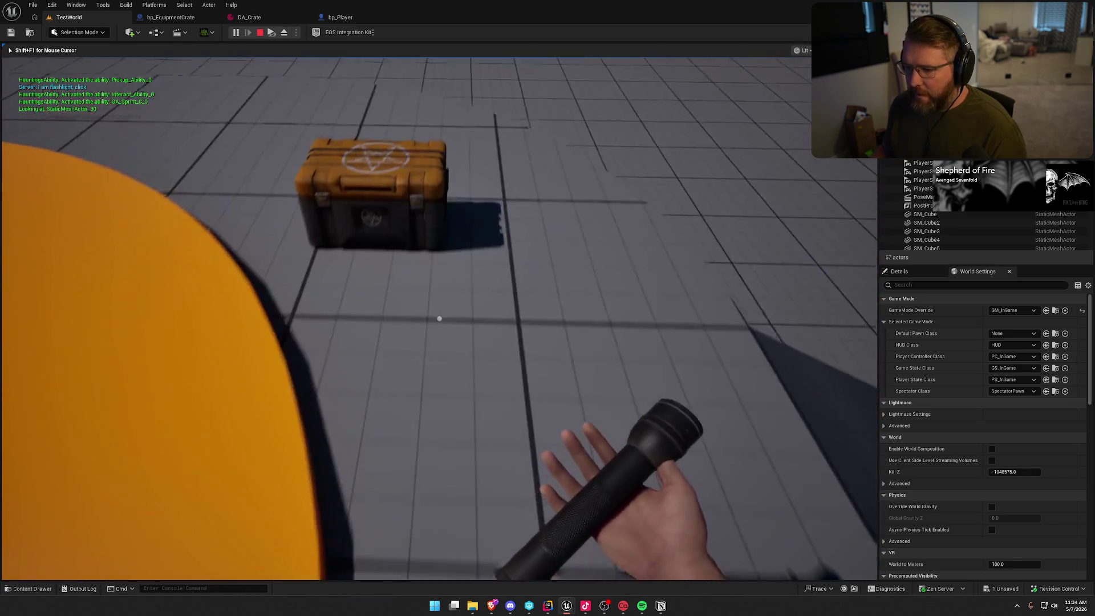
pyautogui.press('g')
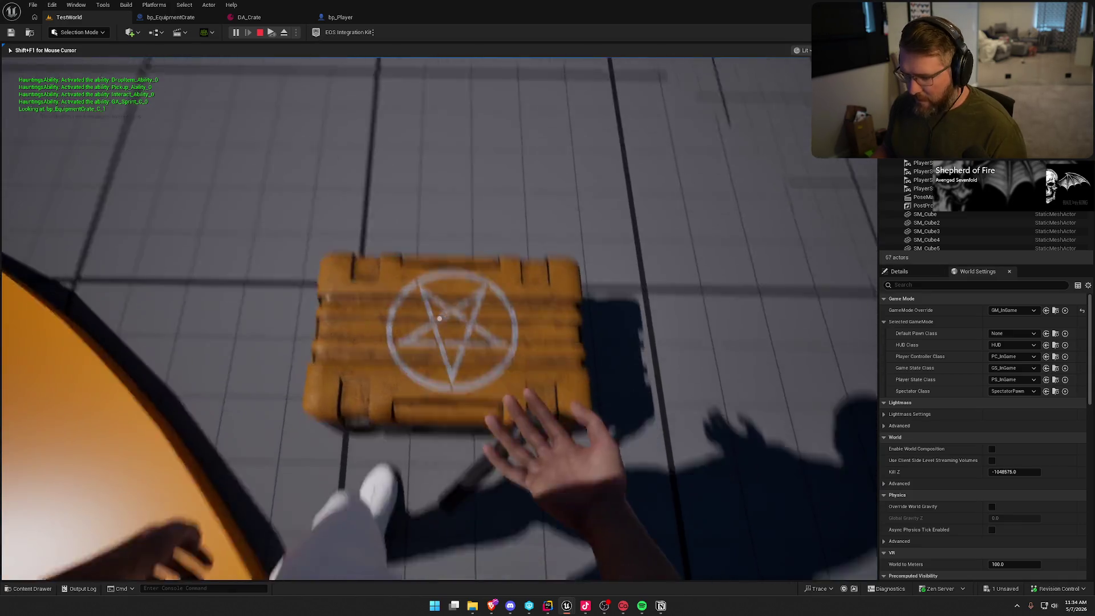
pyautogui.press('e')
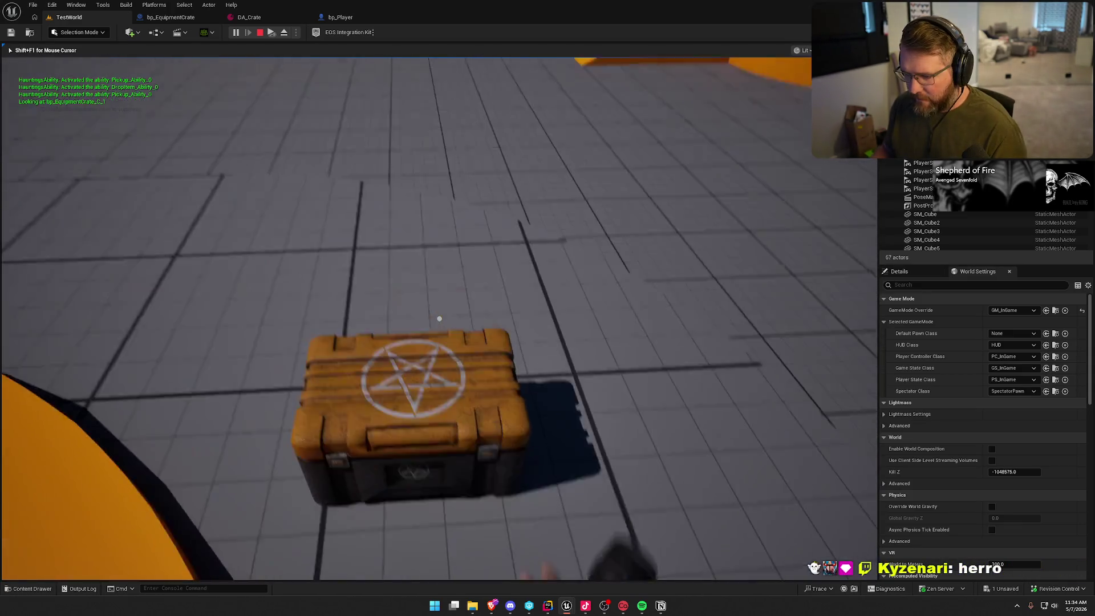
pyautogui.press('g')
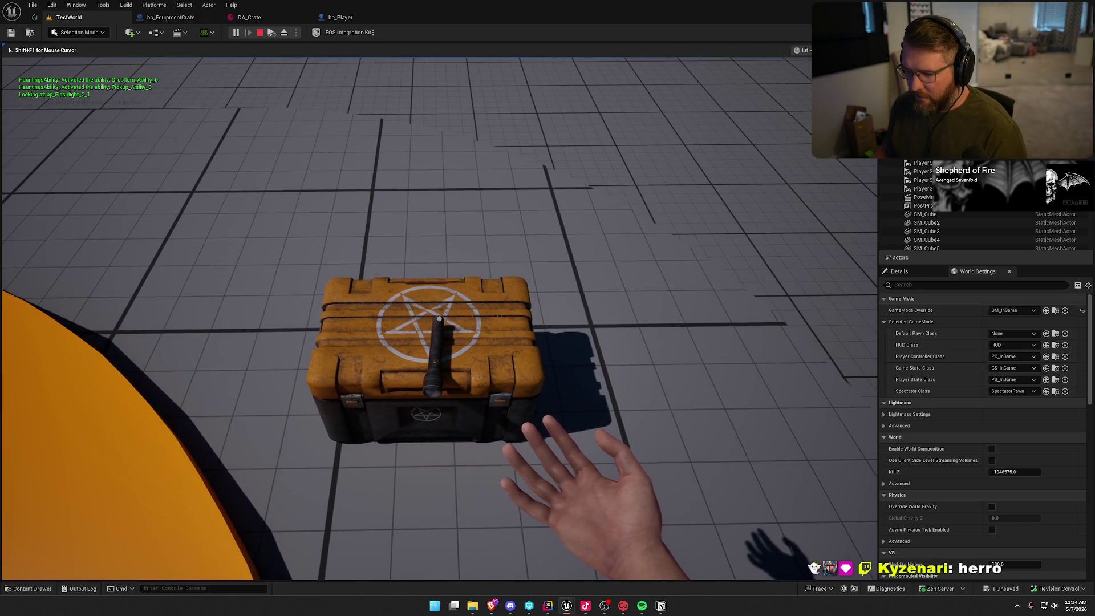
pyautogui.press('d')
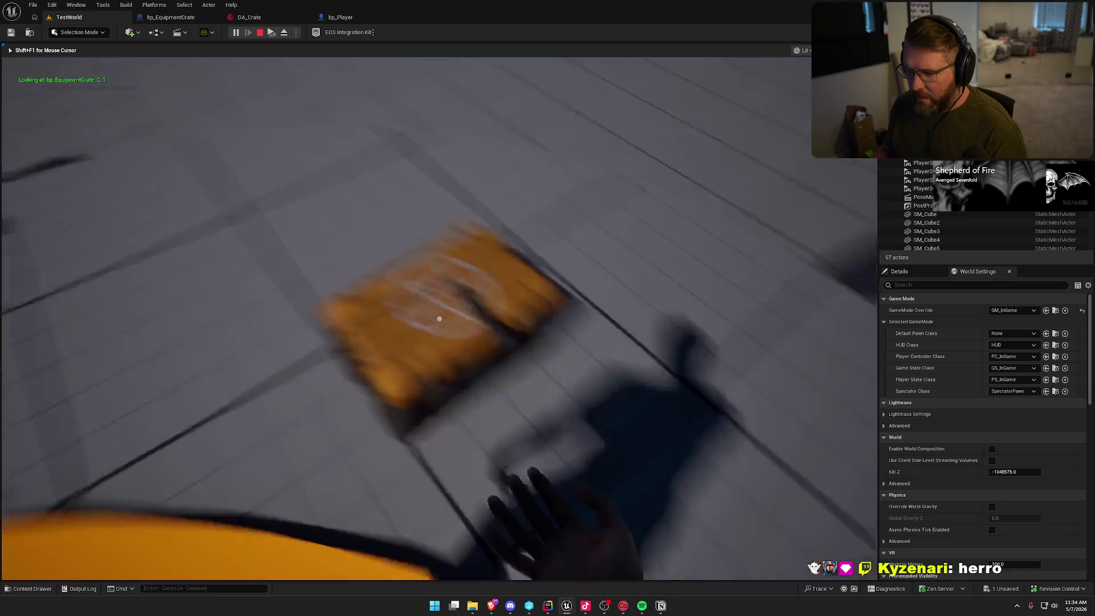
pyautogui.press('d')
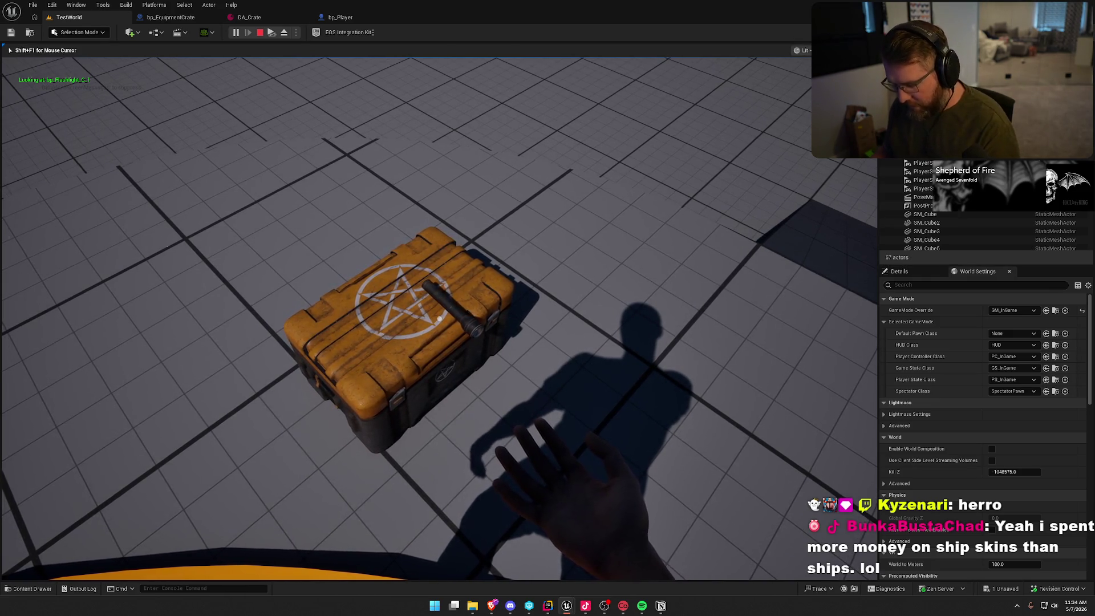
# Free the mouse, filter the actor list for 'quip', clear it, and stop play.
pyautogui.hotkey('shift', 'F1')
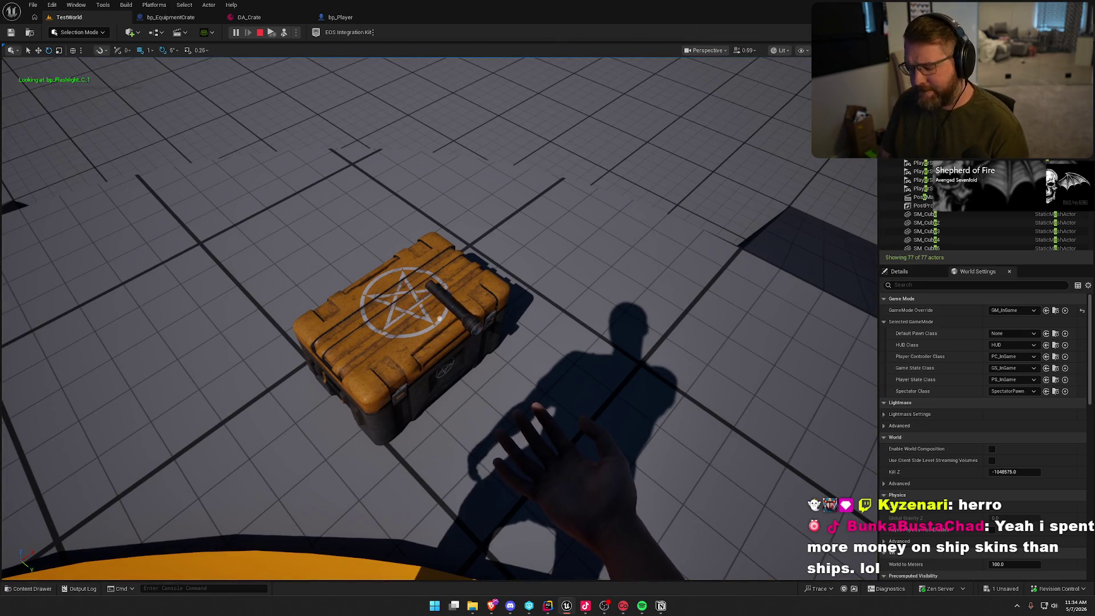
pyautogui.write('quip')
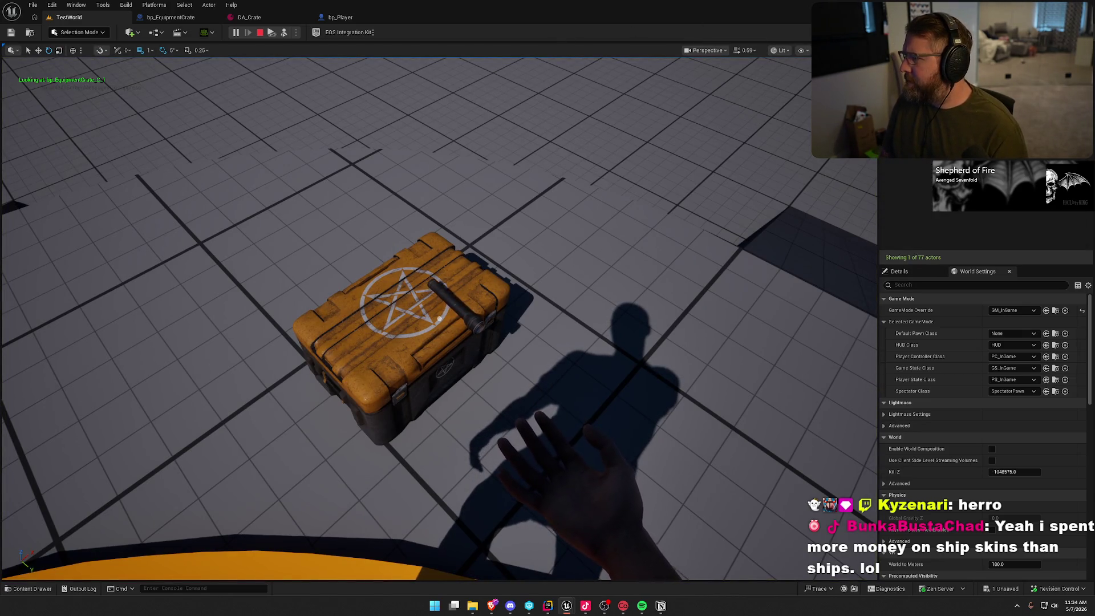
pyautogui.press('Escape')
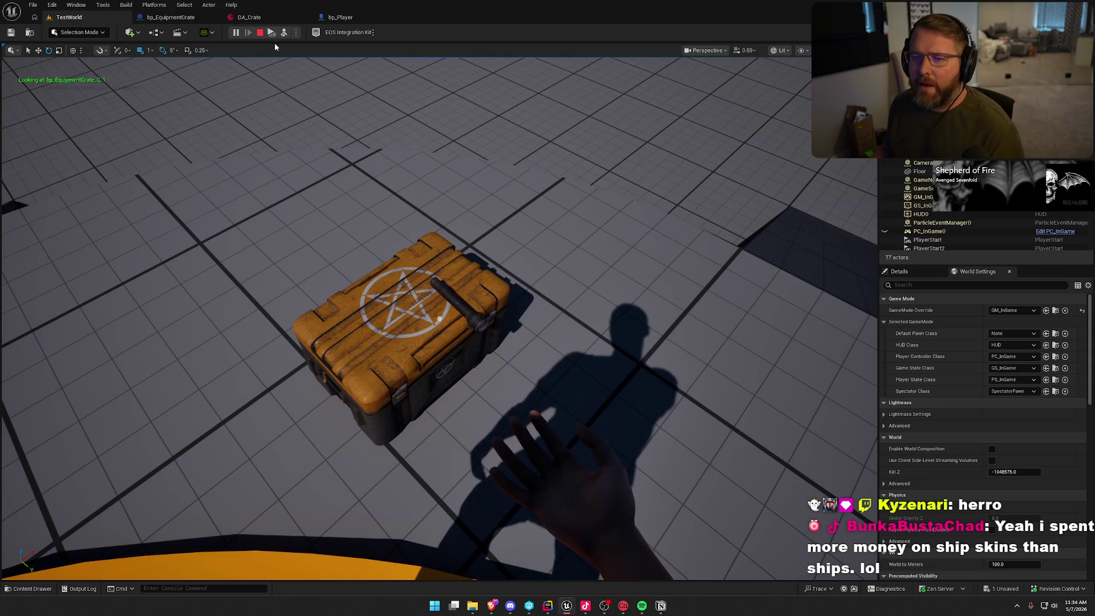
pyautogui.click(260, 32)
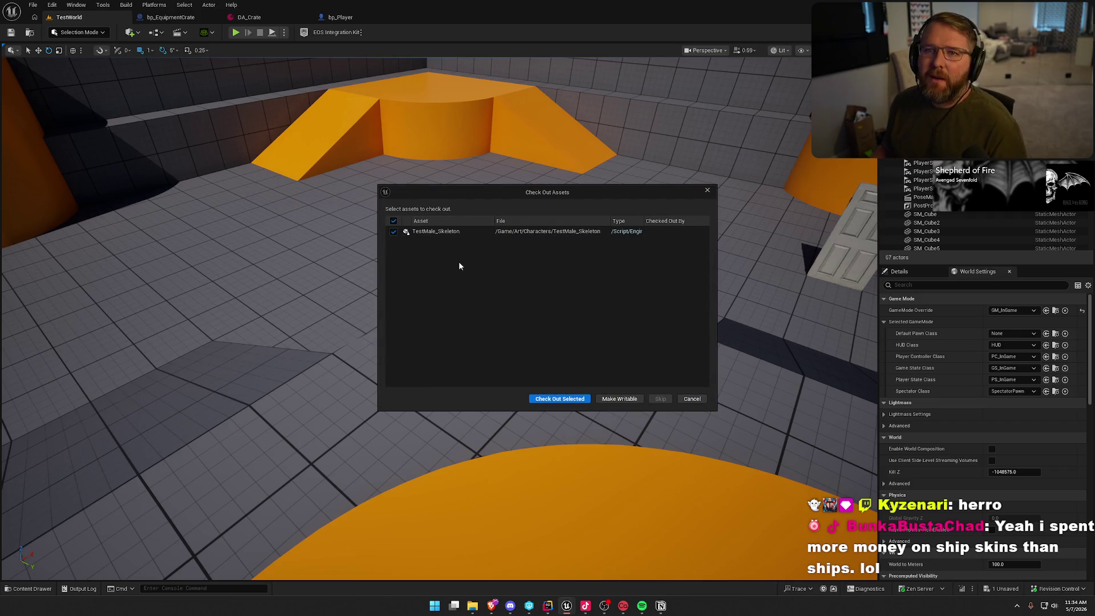
# Check out TestMale_Skeleton, fly nearer the crate, and show object details.
pyautogui.click(551, 400)
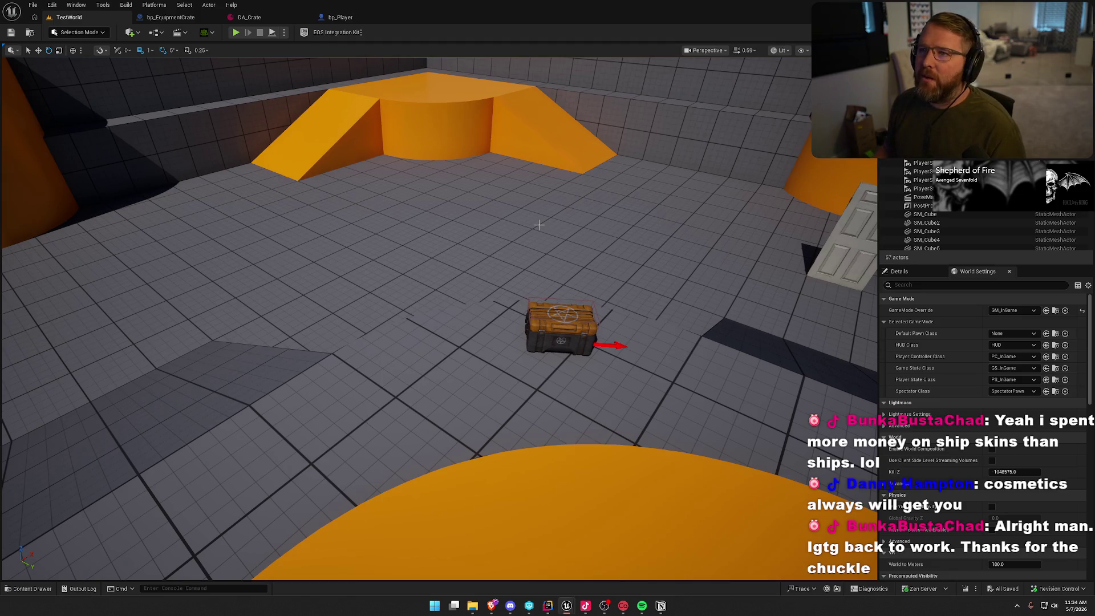
pyautogui.moveTo(629, 129); pyautogui.dragTo(633, 129)
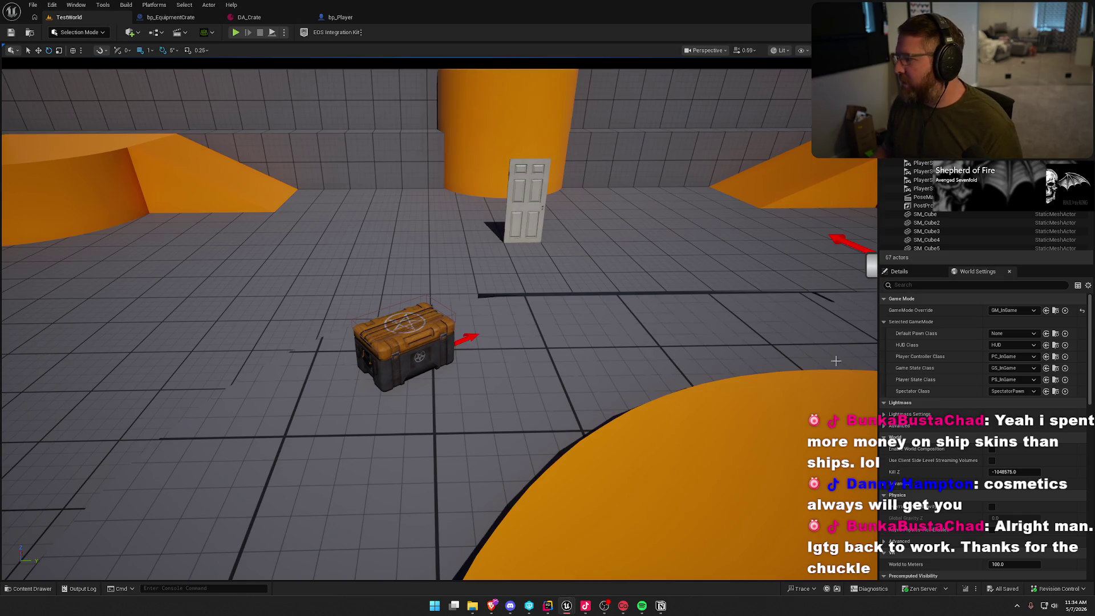
pyautogui.click(899, 272)
pyautogui.scroll(-5, 924, 197)
pyautogui.scroll(6, 924, 197)
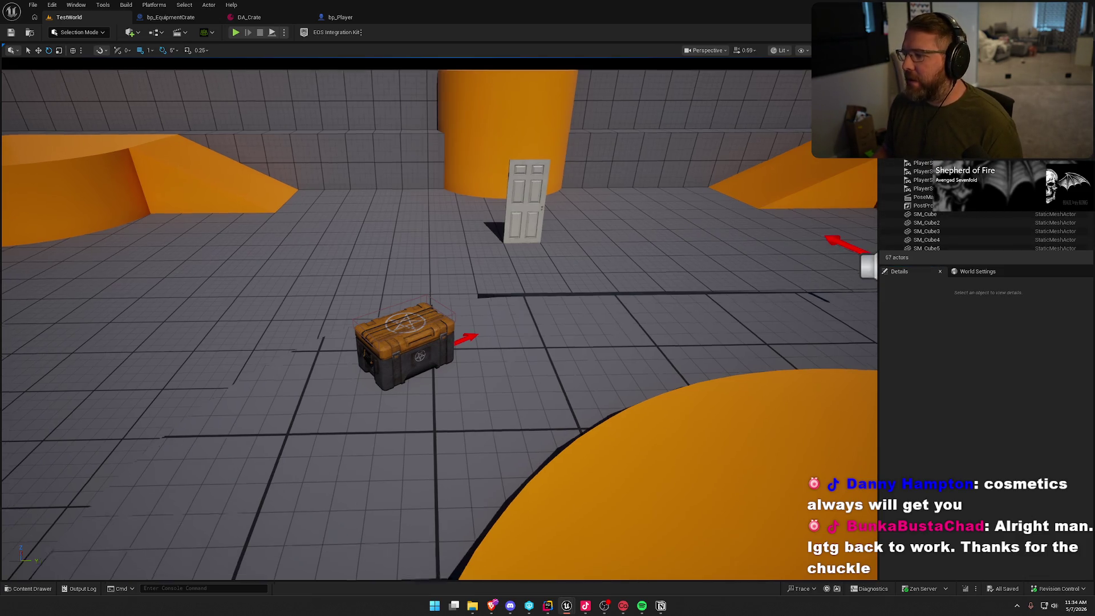
# Show DA_Crate's properties, then switch to ItemDefinition.h in Rider.
pyautogui.press('d')
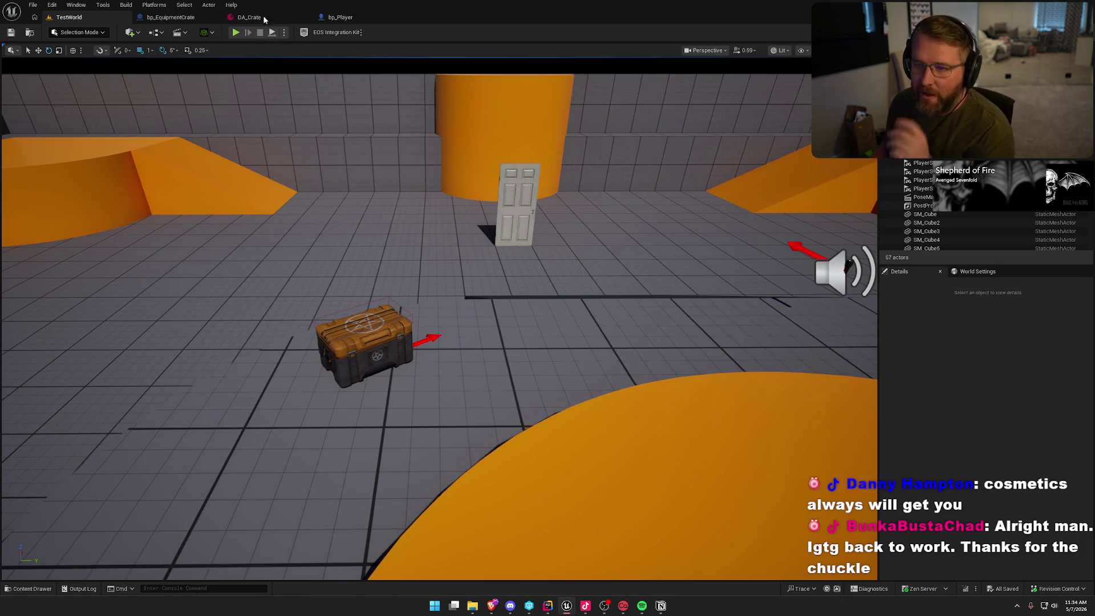
pyautogui.click(264, 18)
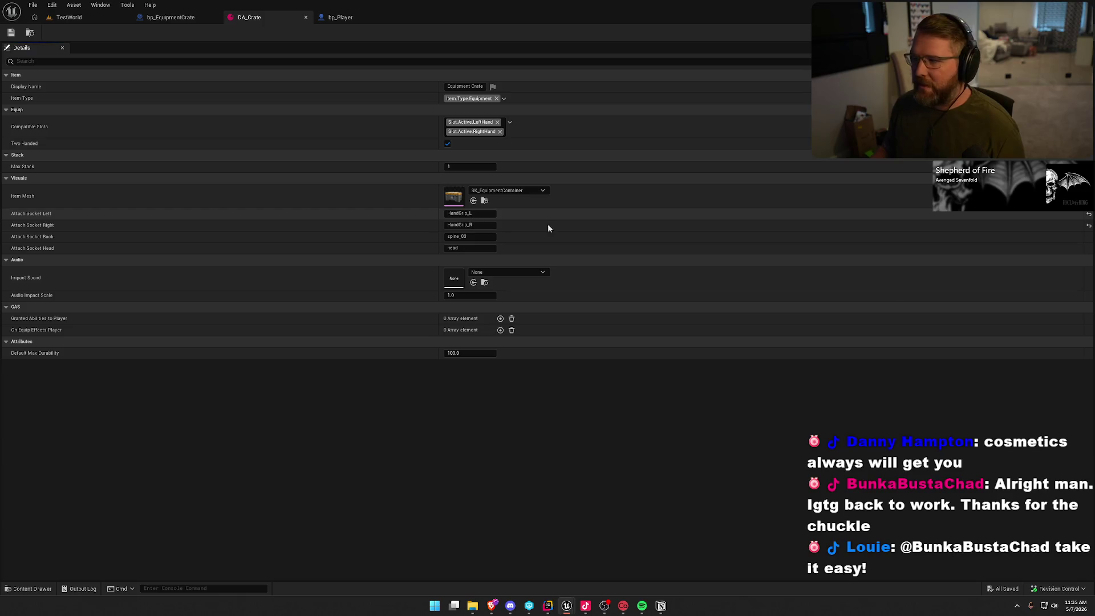
pyautogui.hotkey('alt', 'Tab')
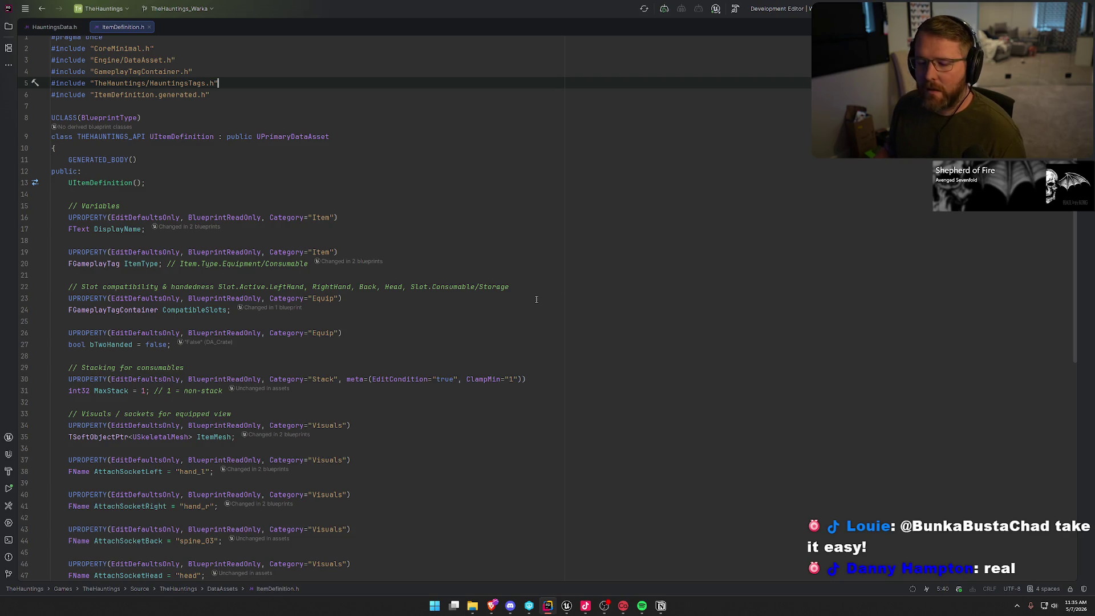
# Replace the hand_l and hand_r socket defaults with HandGrip_L and HandGrip_R in ItemDefinition.h.
pyautogui.scroll(-3, 536, 300)
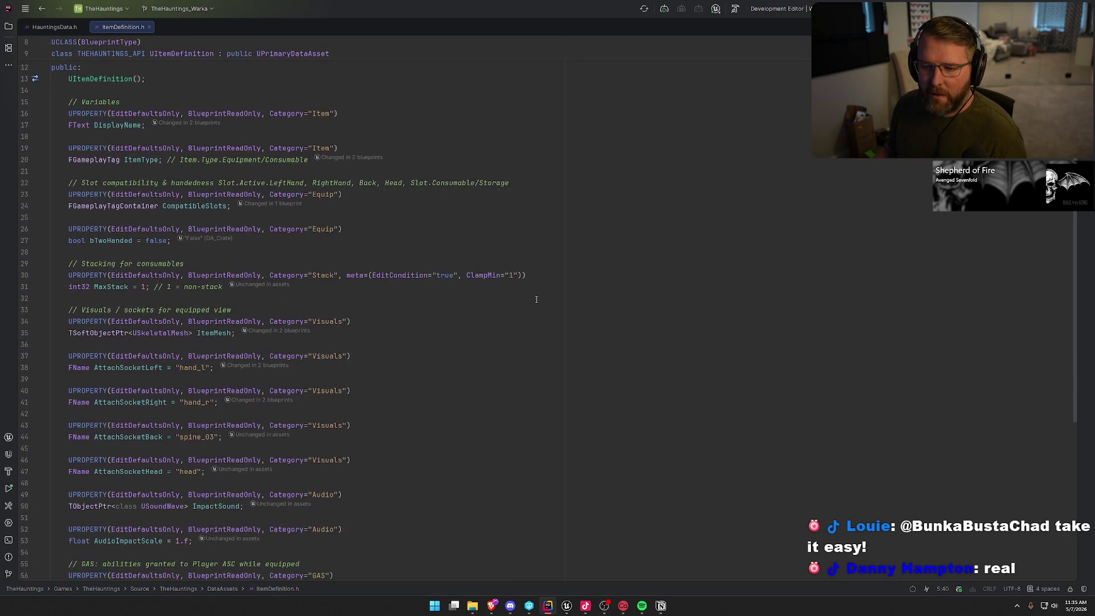
pyautogui.scroll(-3, 519, 357)
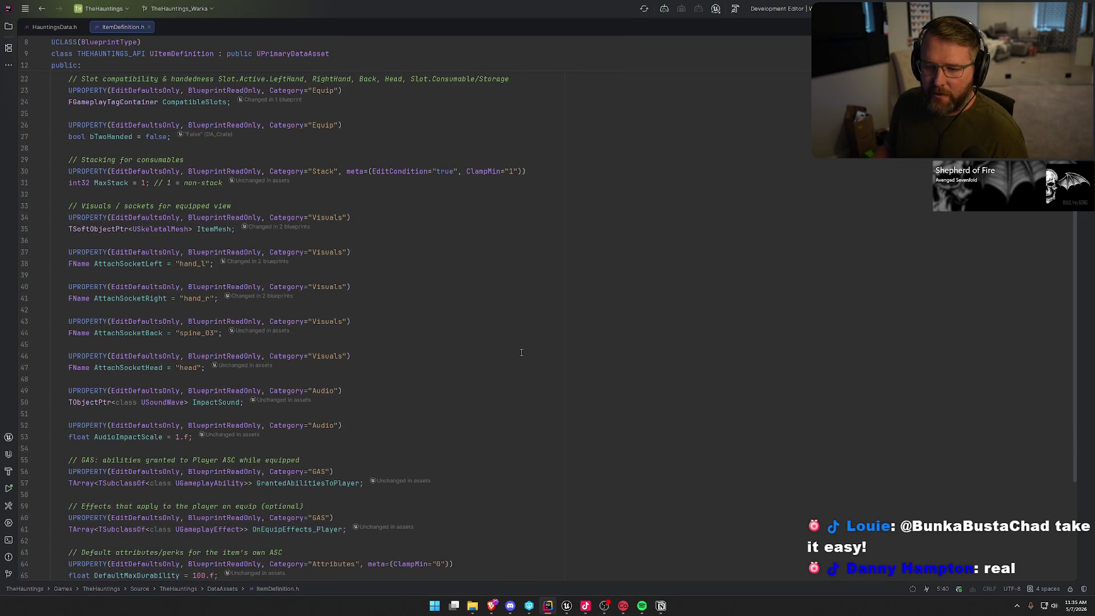
pyautogui.scroll(-1, 522, 353)
pyautogui.doubleClick(203, 228)
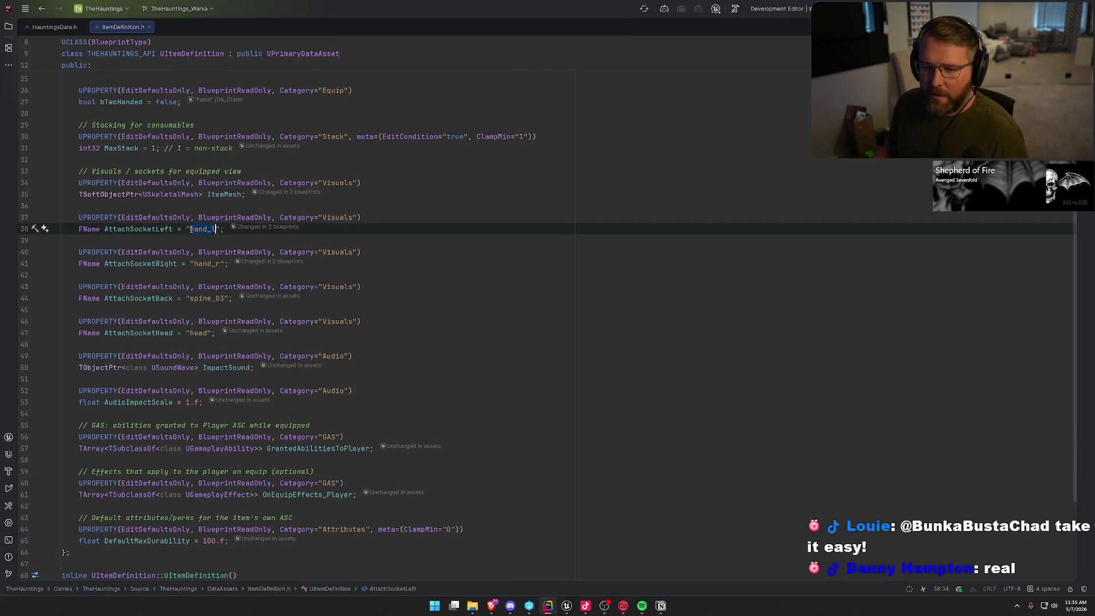
pyautogui.write('HandGrip_L')
pyautogui.doubleClick(197, 264)
pyautogui.write('HandGrip_R')
pyautogui.click(555, 288)
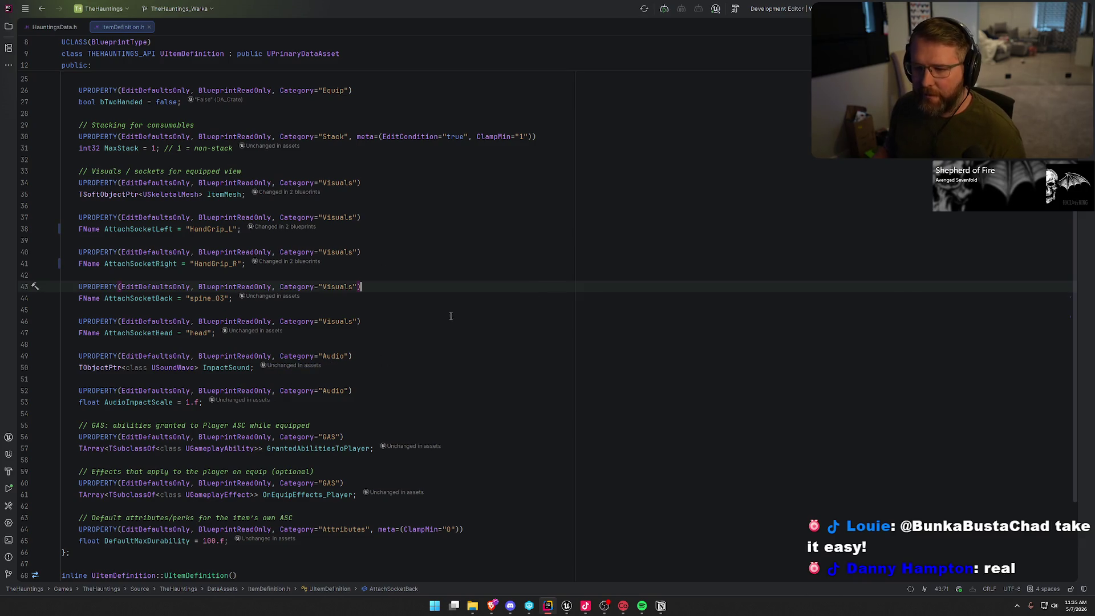
pyautogui.moveTo(566, 606)
pyautogui.click(633, 565)
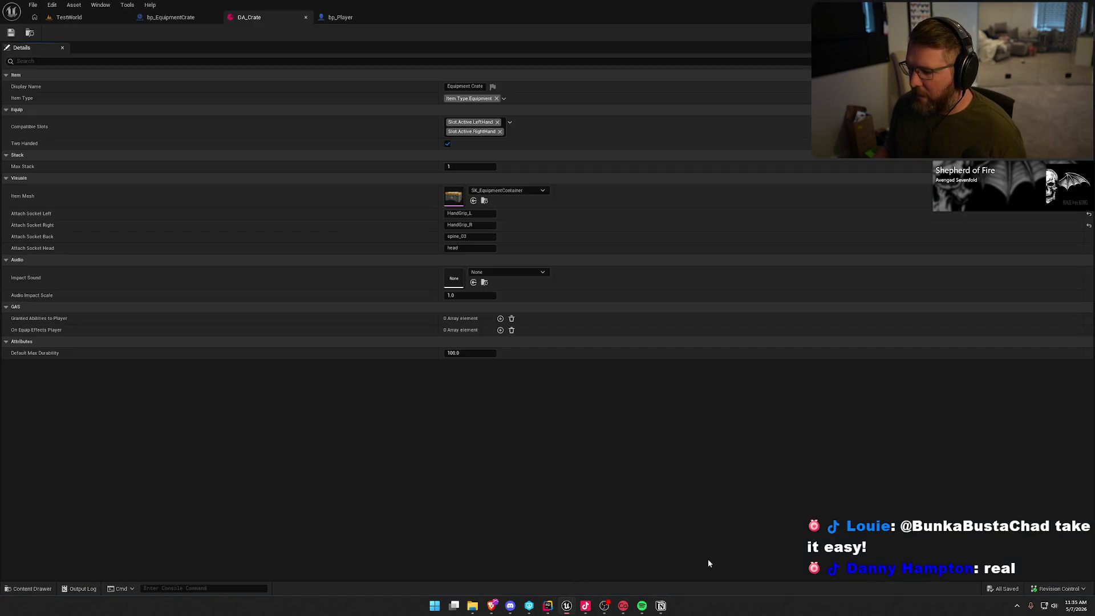
# Hot-reload the header change via Live Coding from TestWorld and dismiss the output window.
pyautogui.click(73, 17)
pyautogui.click(964, 589)
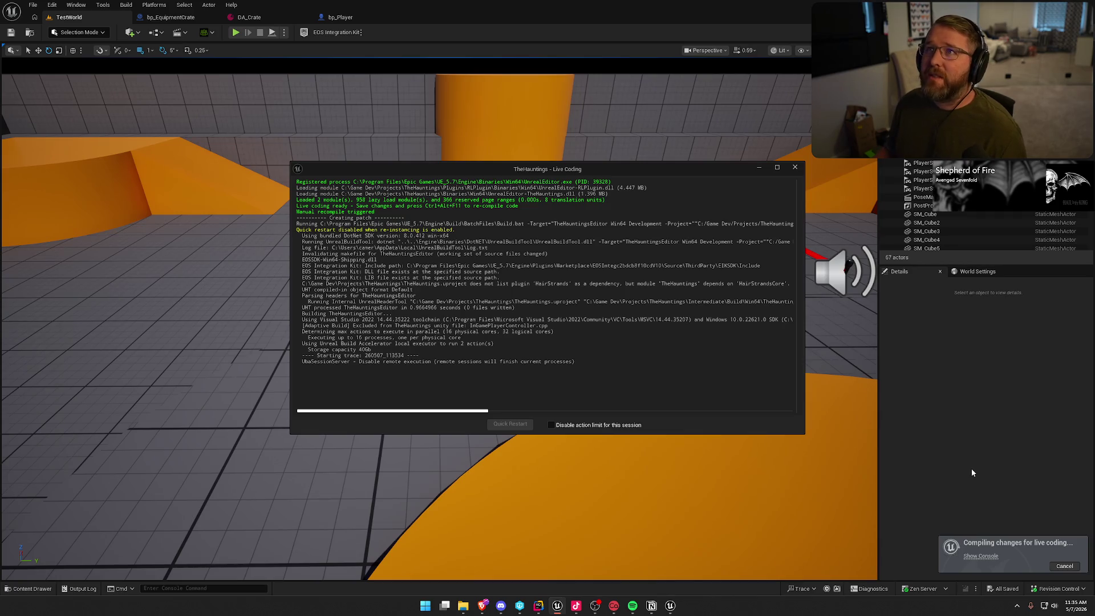
pyautogui.click(926, 425)
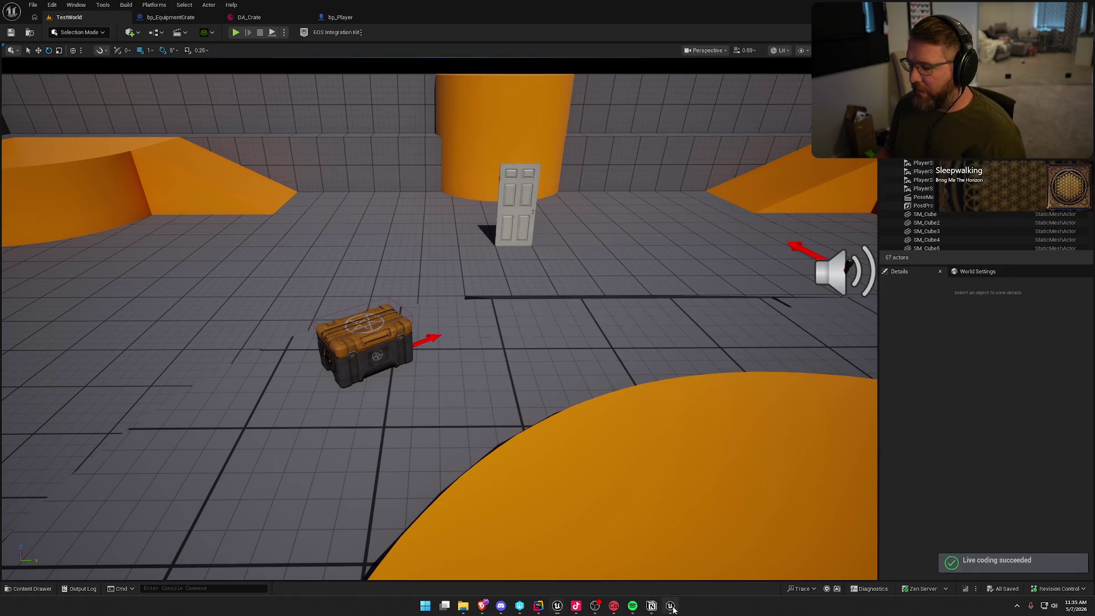
pyautogui.click(670, 606)
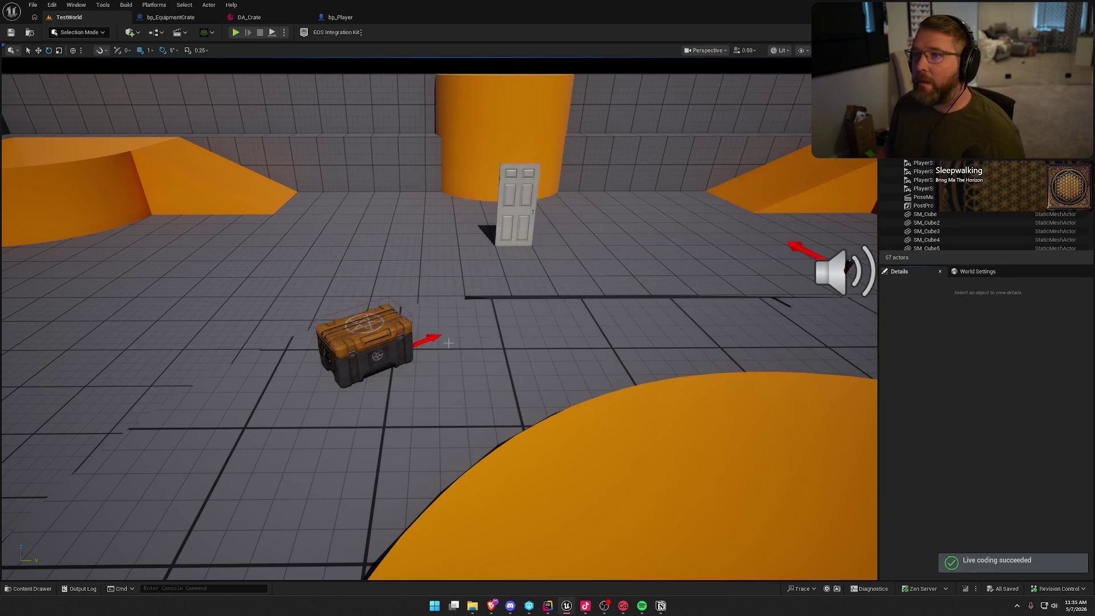
pyautogui.click(236, 32)
pyautogui.hotkey('shift', 'w')
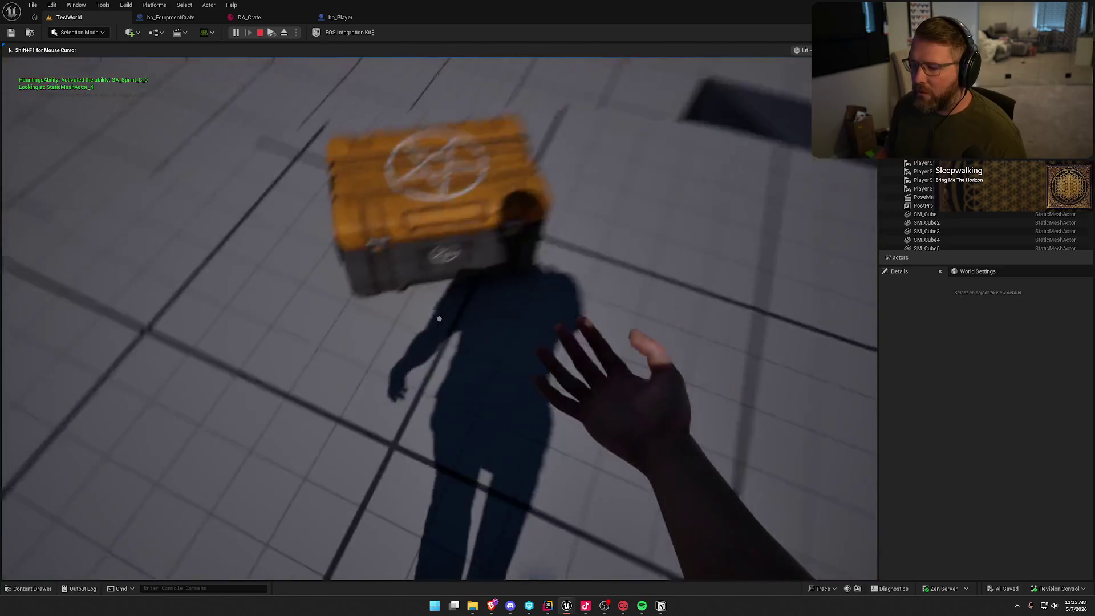
pyautogui.press('w')
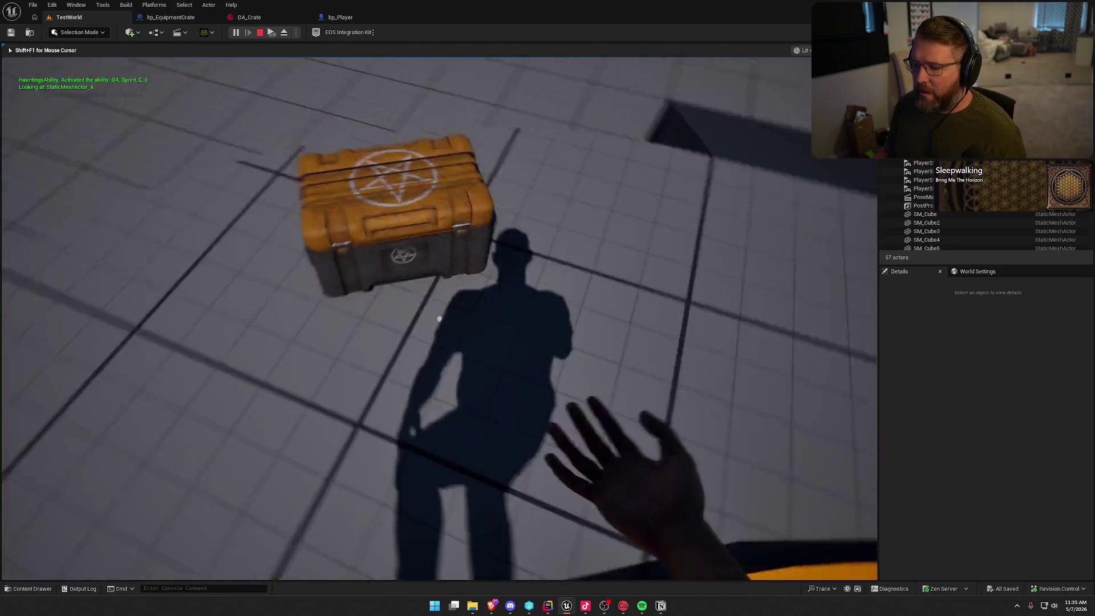
pyautogui.press('w')
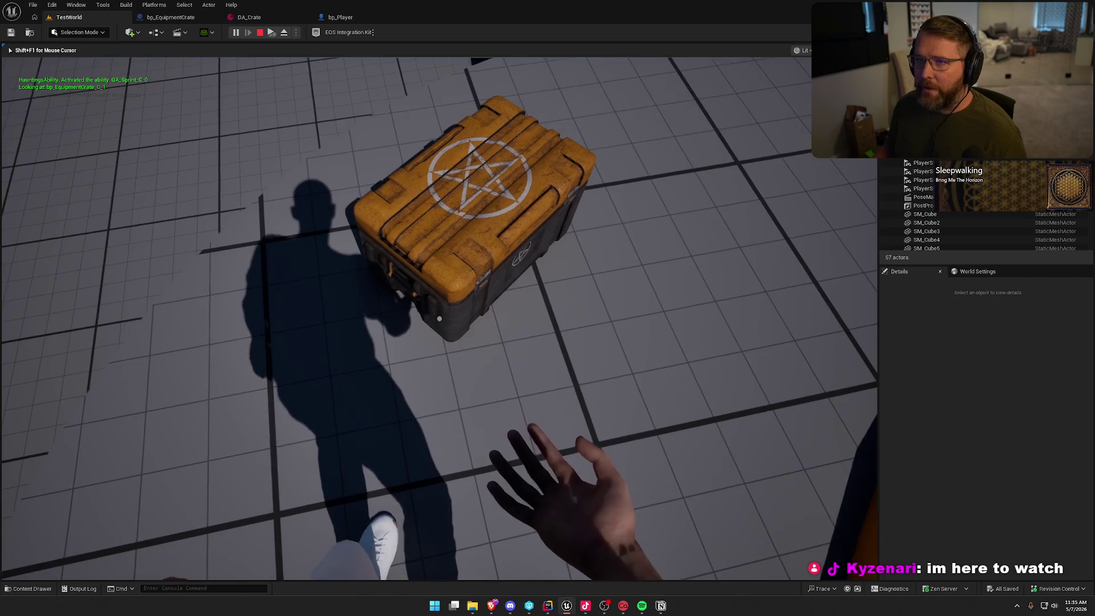
pyautogui.press('w')
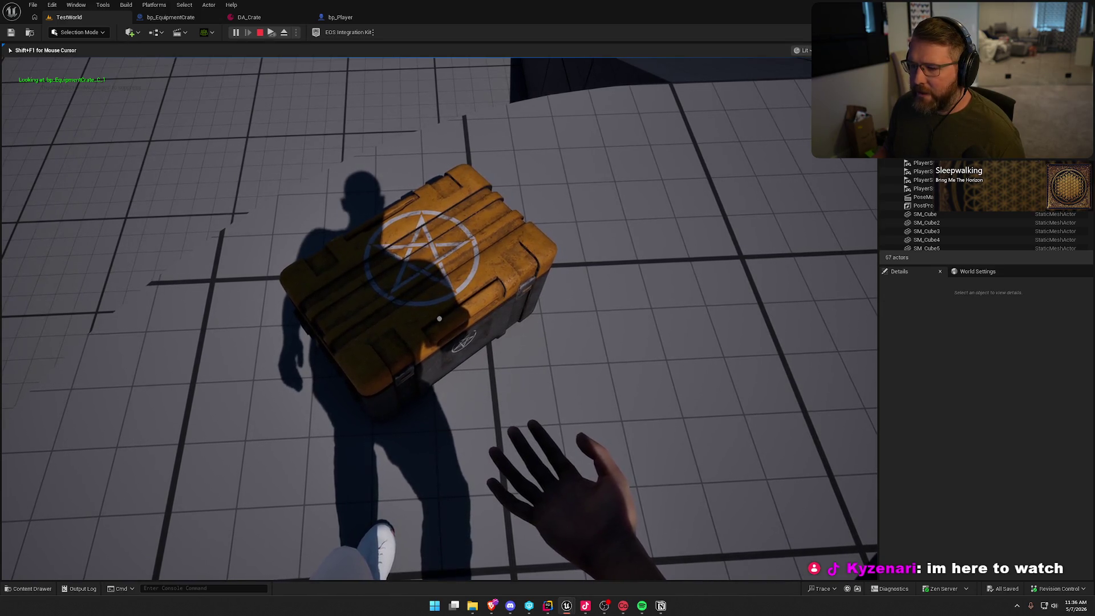
pyautogui.press('s')
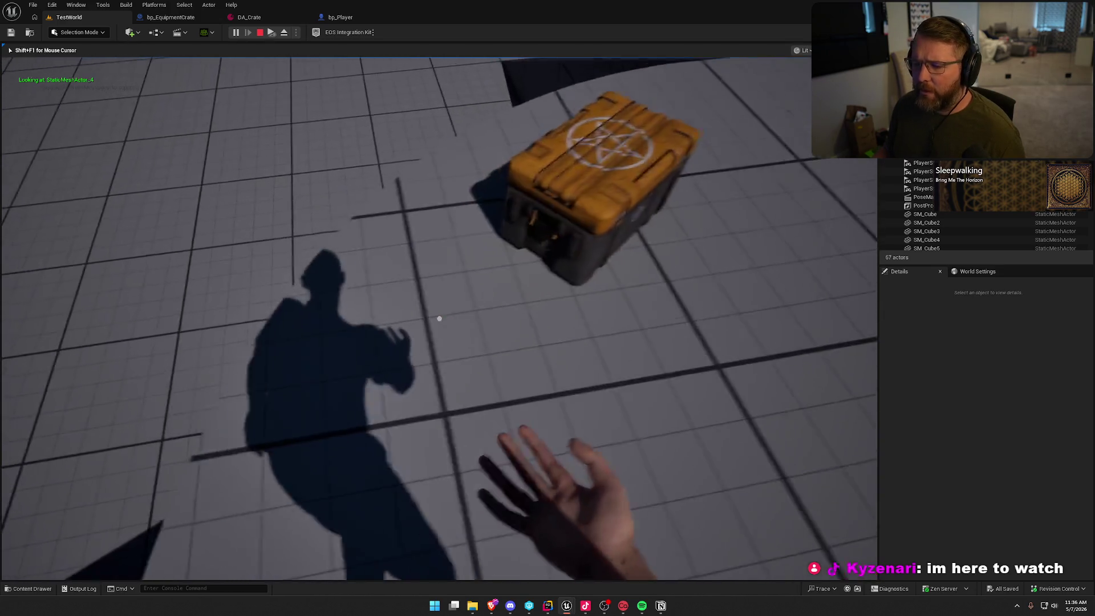
pyautogui.press('Escape')
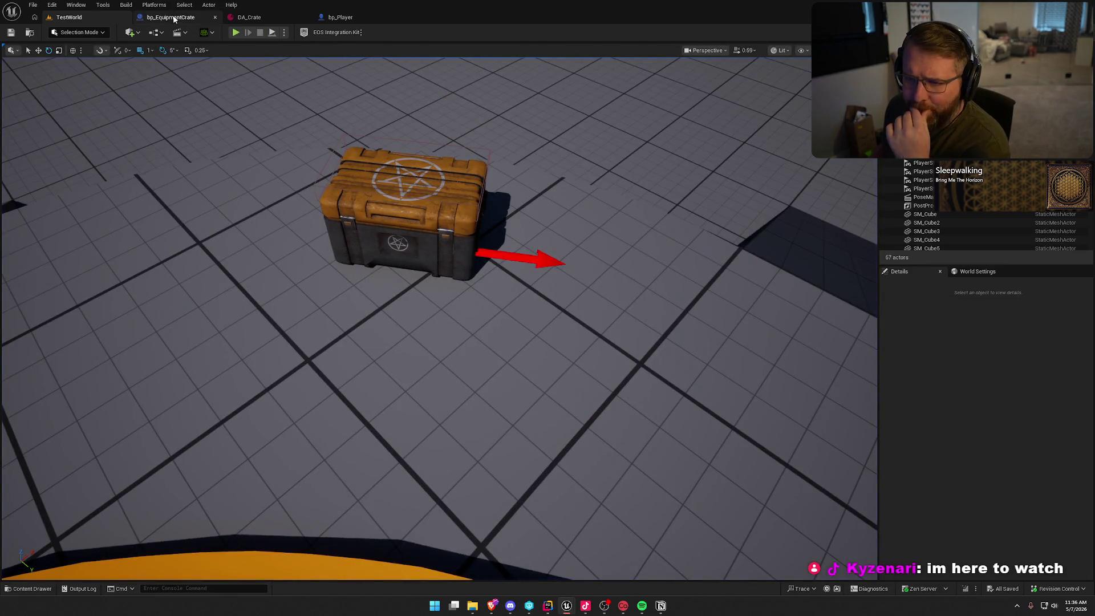
# Inspect bp_EquipmentCrate's variables and Item event dispatchers, then bring up EquipmentCrateActor.h in Rider.
pyautogui.click(171, 18)
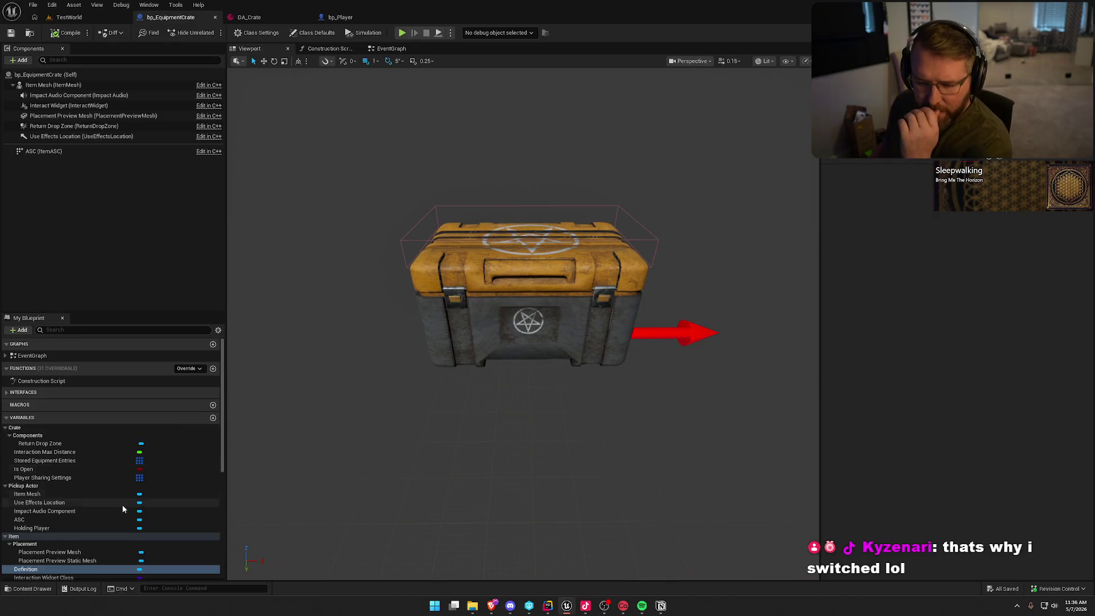
pyautogui.scroll(-3, 154, 503)
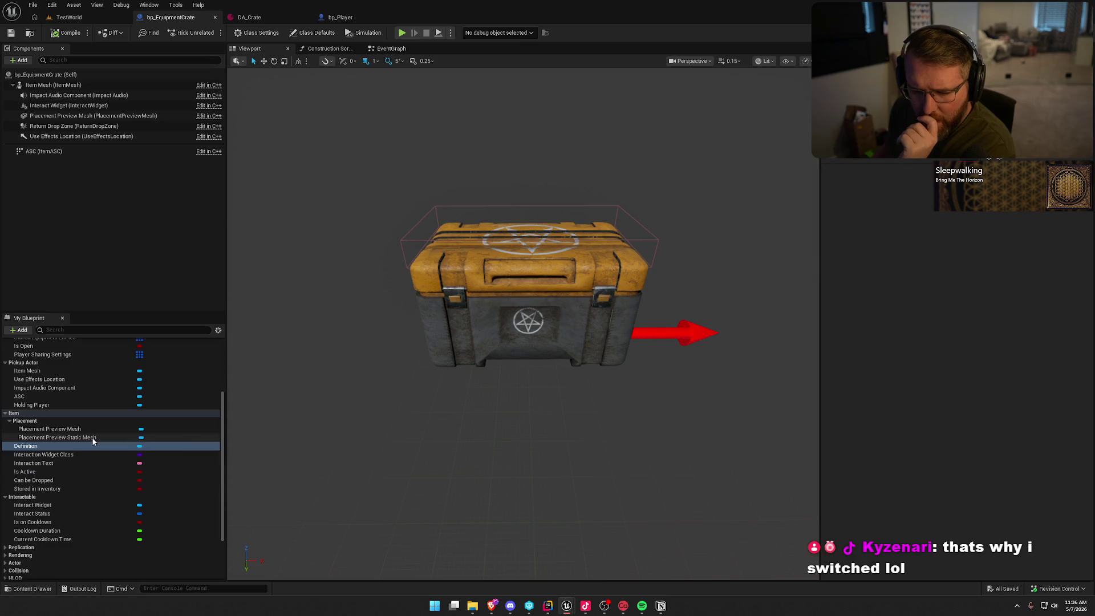
pyautogui.scroll(-5, 86, 451)
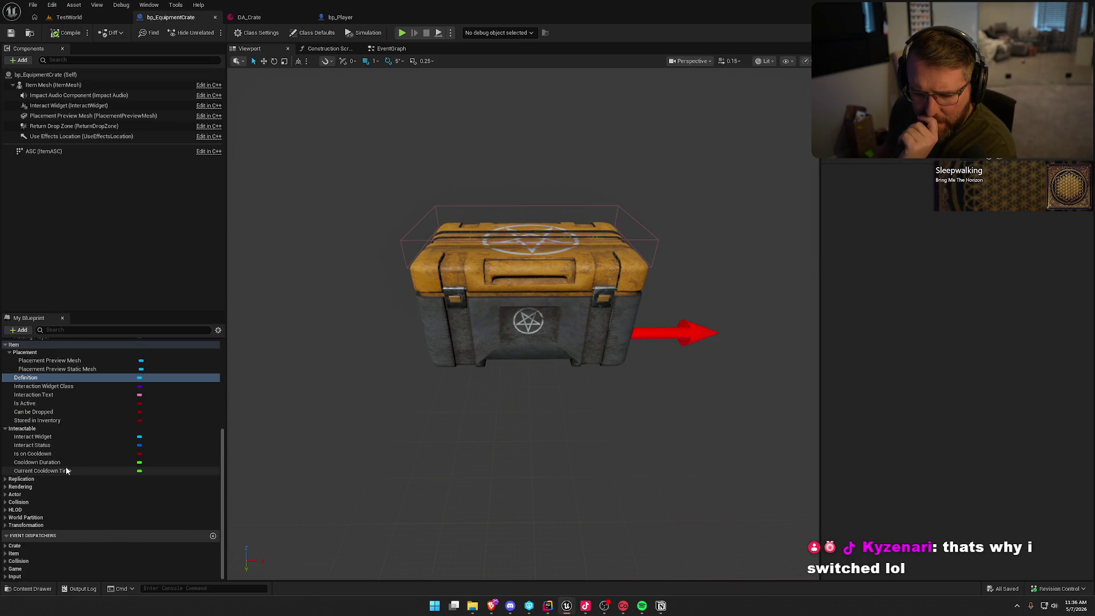
pyautogui.click(69, 554)
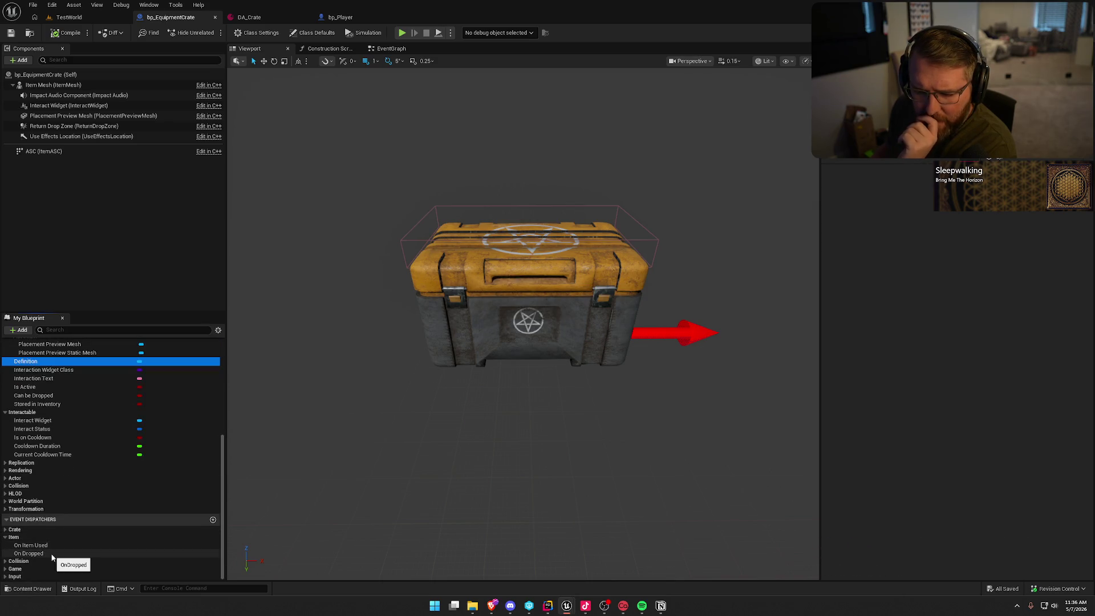
pyautogui.scroll(2, 80, 501)
pyautogui.scroll(1, 99, 518)
pyautogui.scroll(-3, 99, 522)
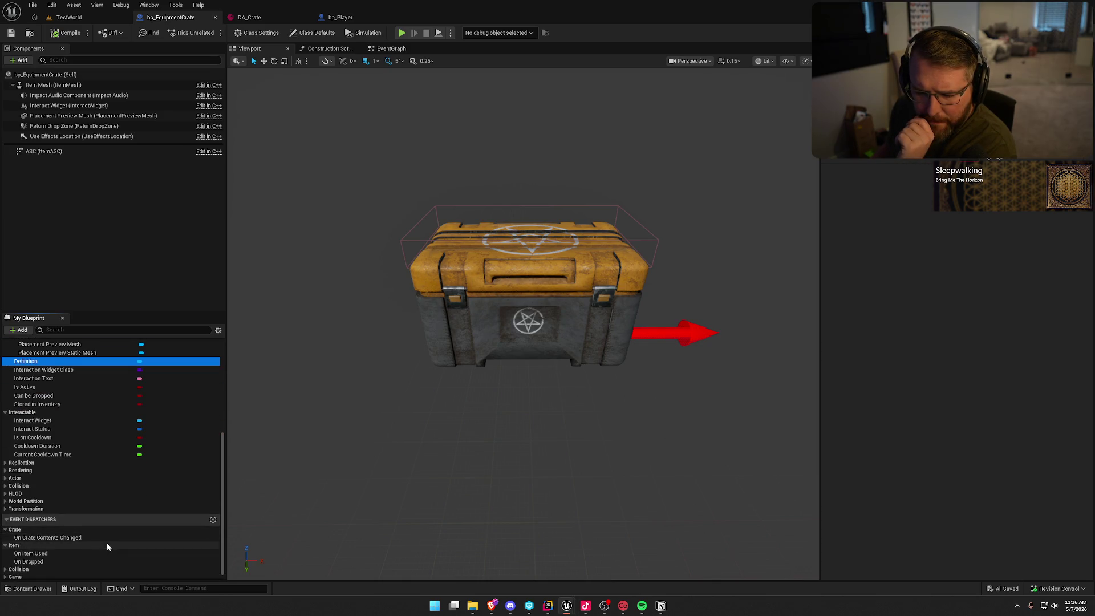
pyautogui.scroll(-1, 106, 548)
pyautogui.scroll(4, 106, 547)
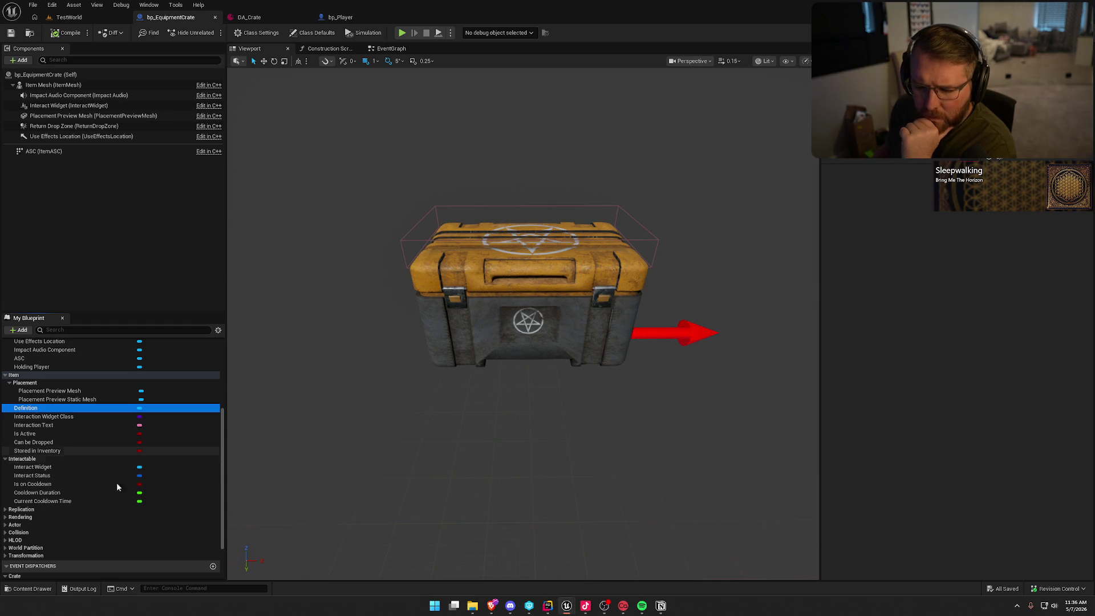
pyautogui.click(563, 594)
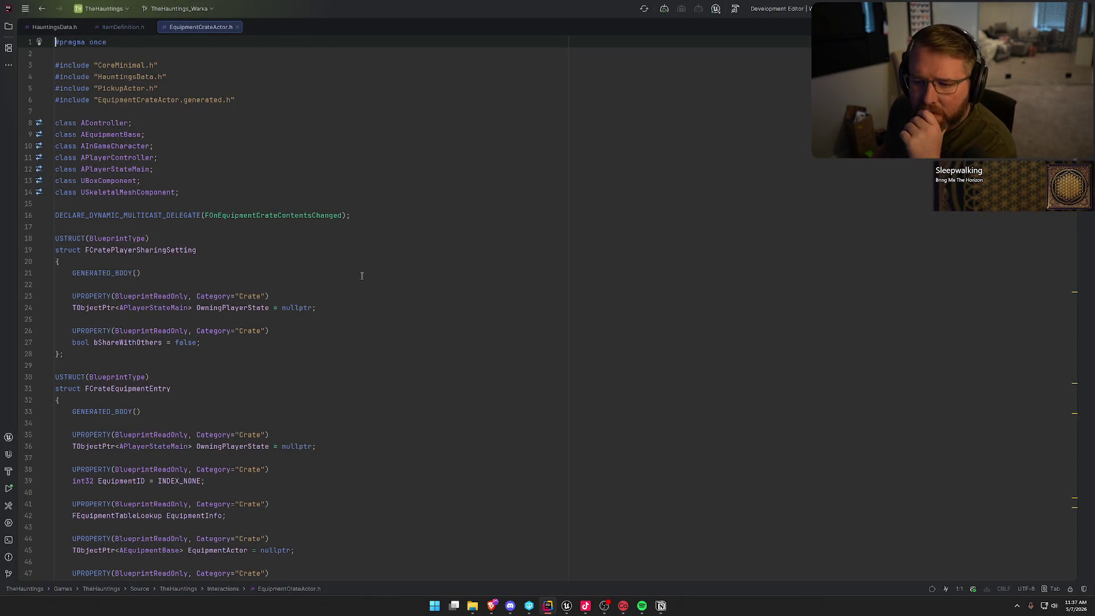
# Read through EquipmentCrateActor.h and jump to UpdateOpenState's definition in EquipmentCrateActor.cpp.
pyautogui.scroll(-5, 406, 317)
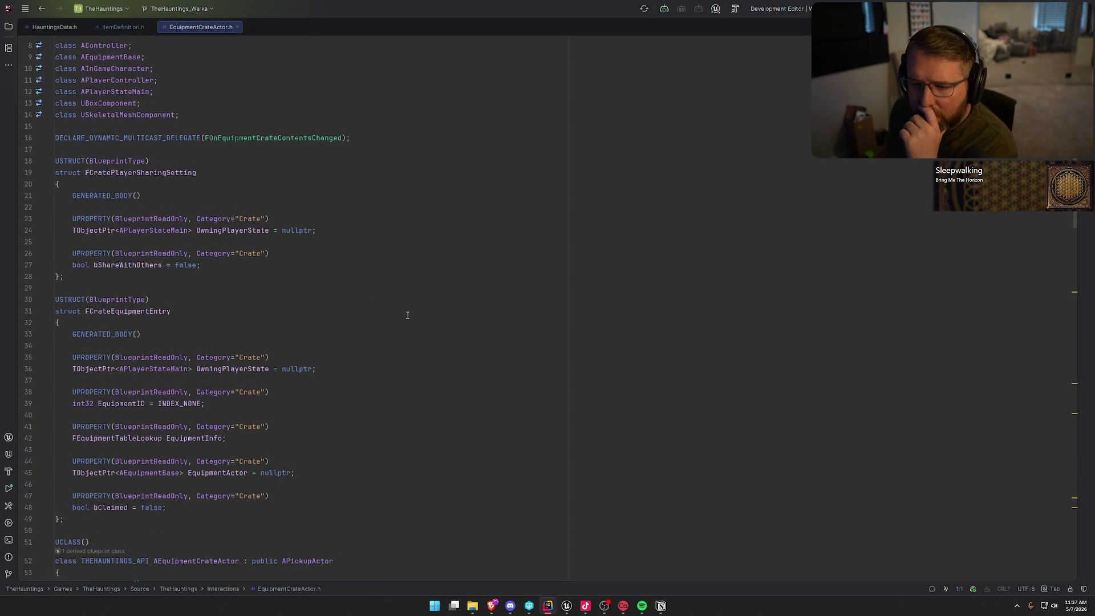
pyautogui.scroll(-8, 408, 315)
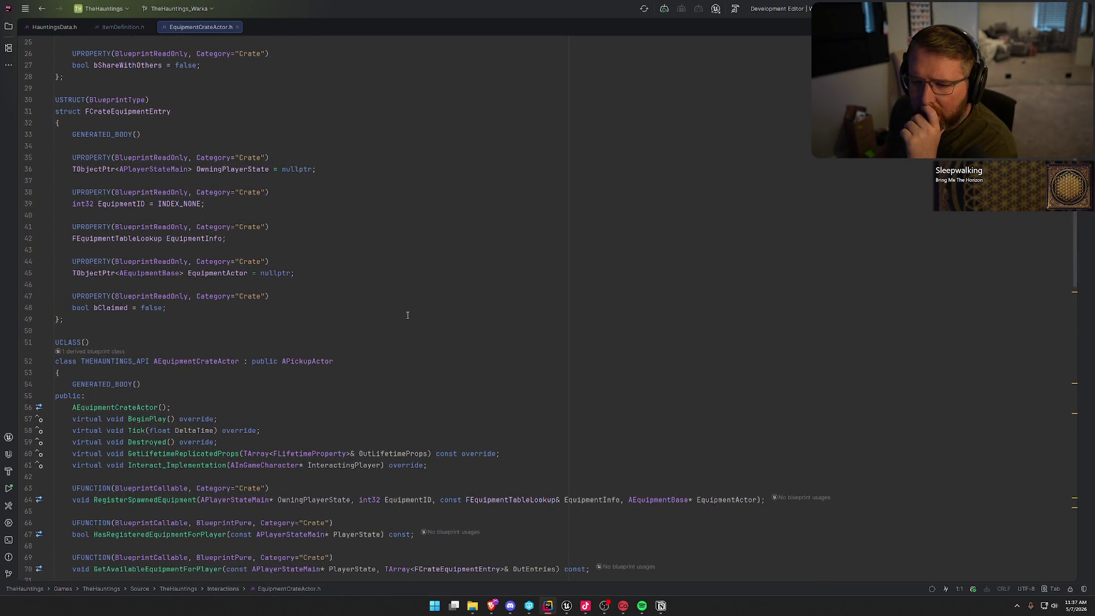
pyautogui.scroll(-1, 407, 314)
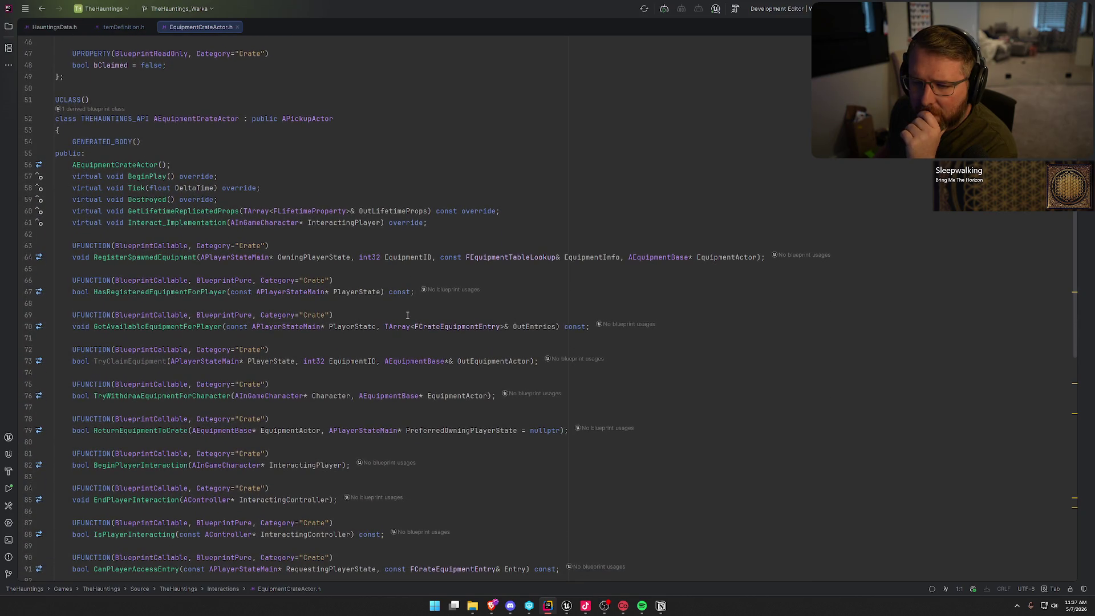
pyautogui.scroll(-7, 407, 315)
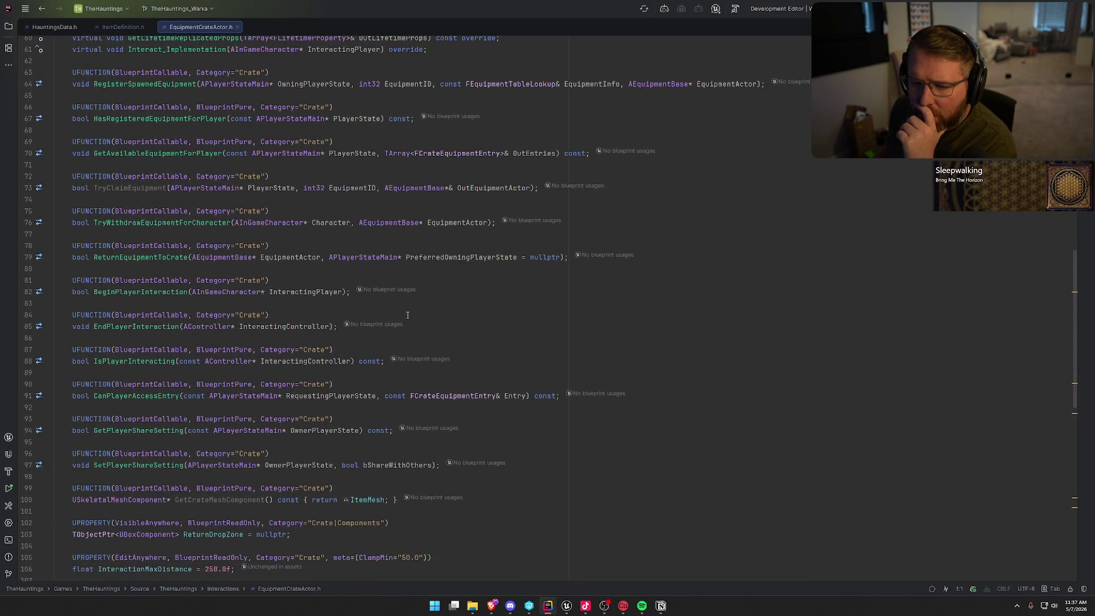
pyautogui.scroll(-4, 407, 315)
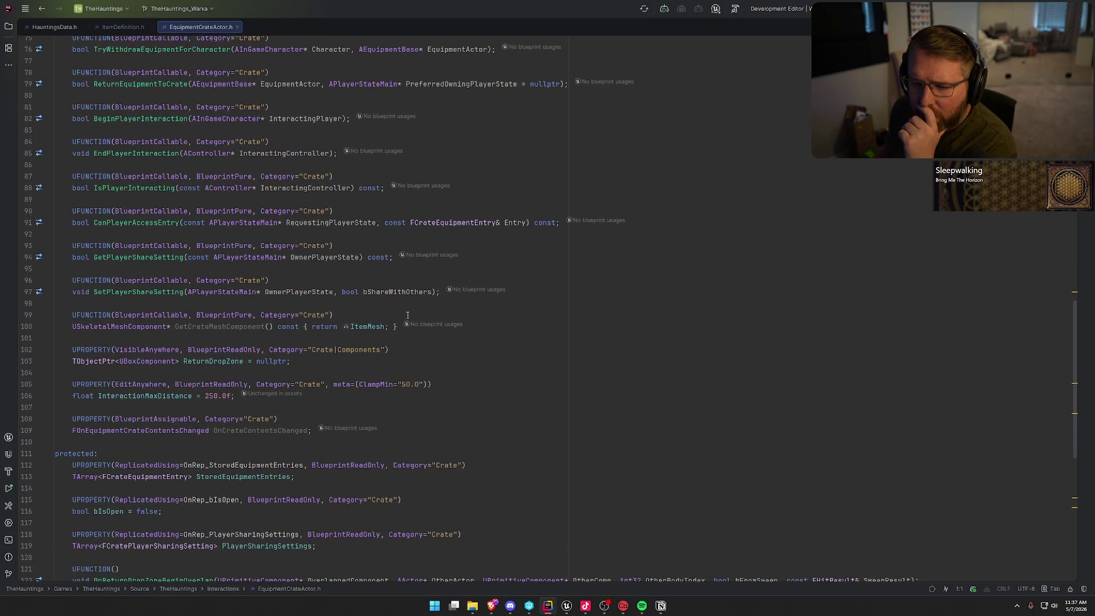
pyautogui.scroll(-8, 407, 315)
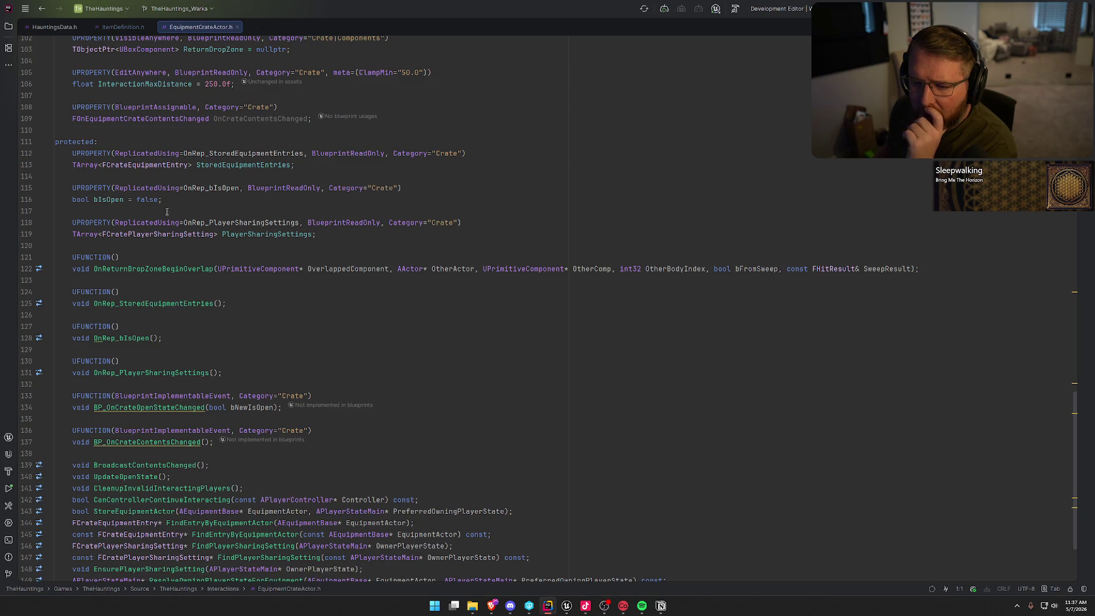
pyautogui.scroll(-3, 232, 255)
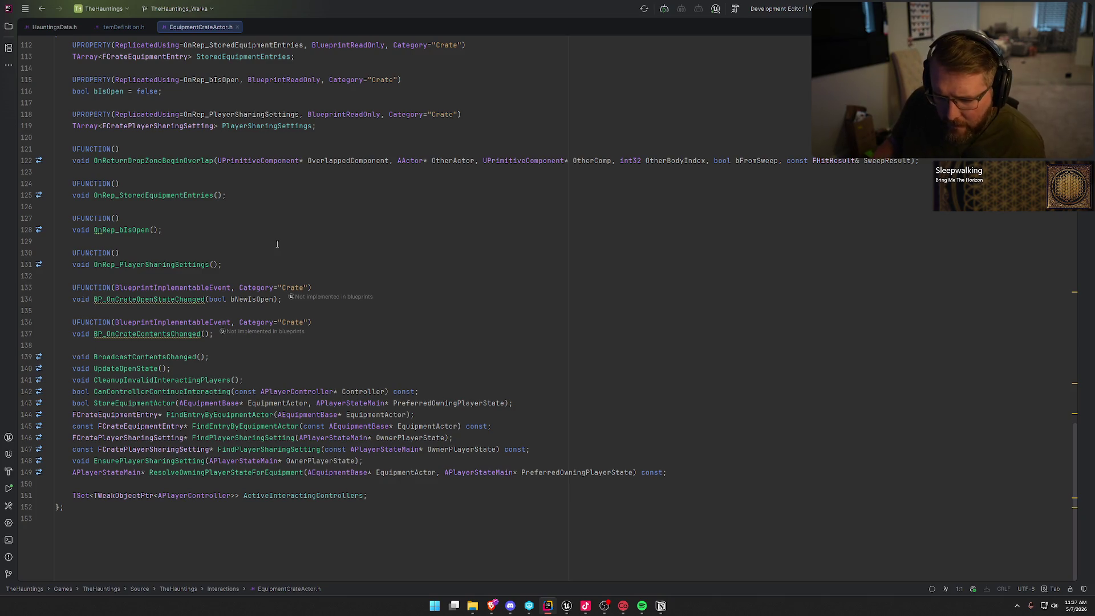
pyautogui.keyDown('ctrl'); pyautogui.click(120, 367); pyautogui.keyUp('ctrl')
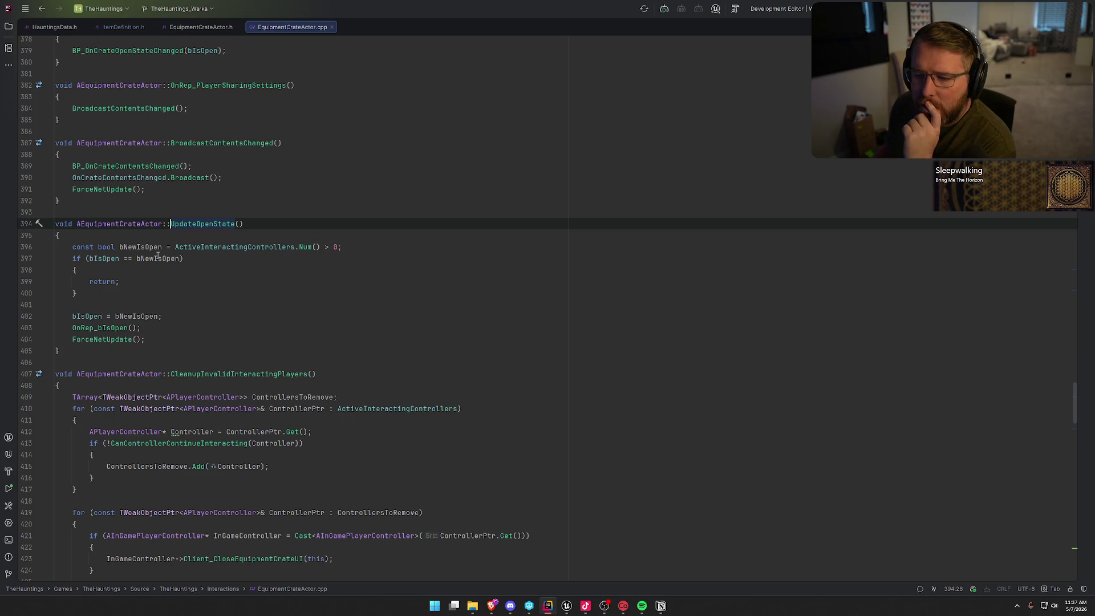
pyautogui.scroll(5, 279, 348)
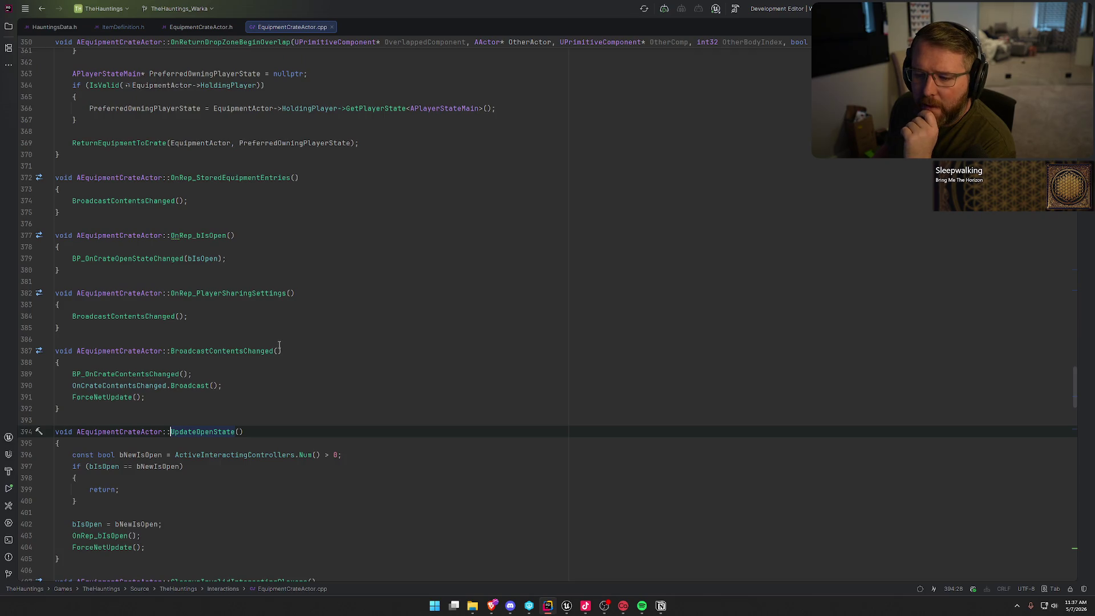
pyautogui.scroll(5, 279, 346)
pyautogui.scroll(10, 279, 344)
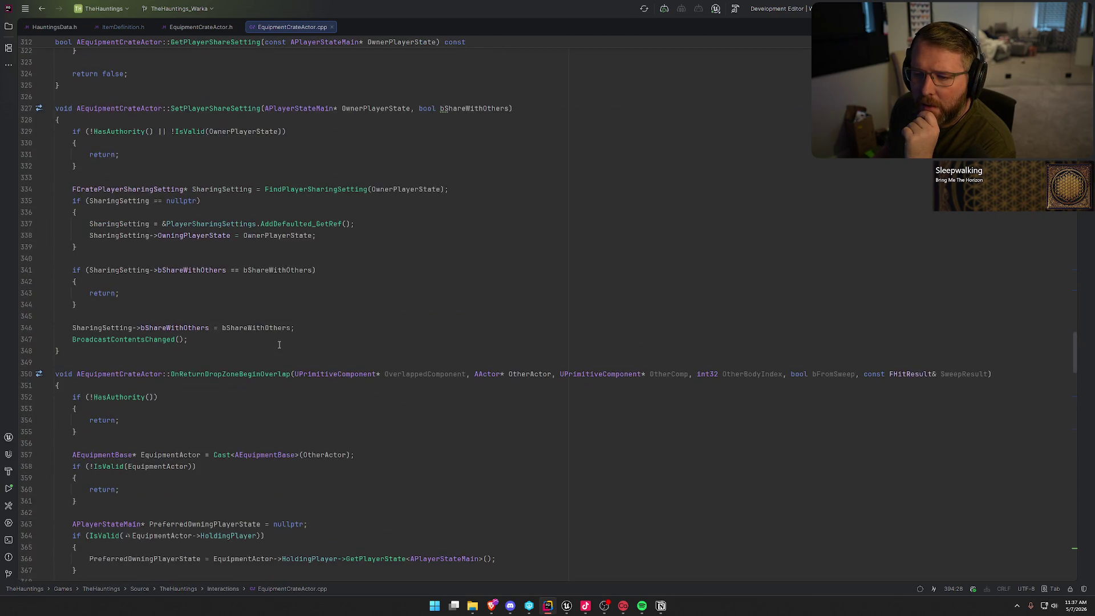
pyautogui.scroll(-8, 279, 345)
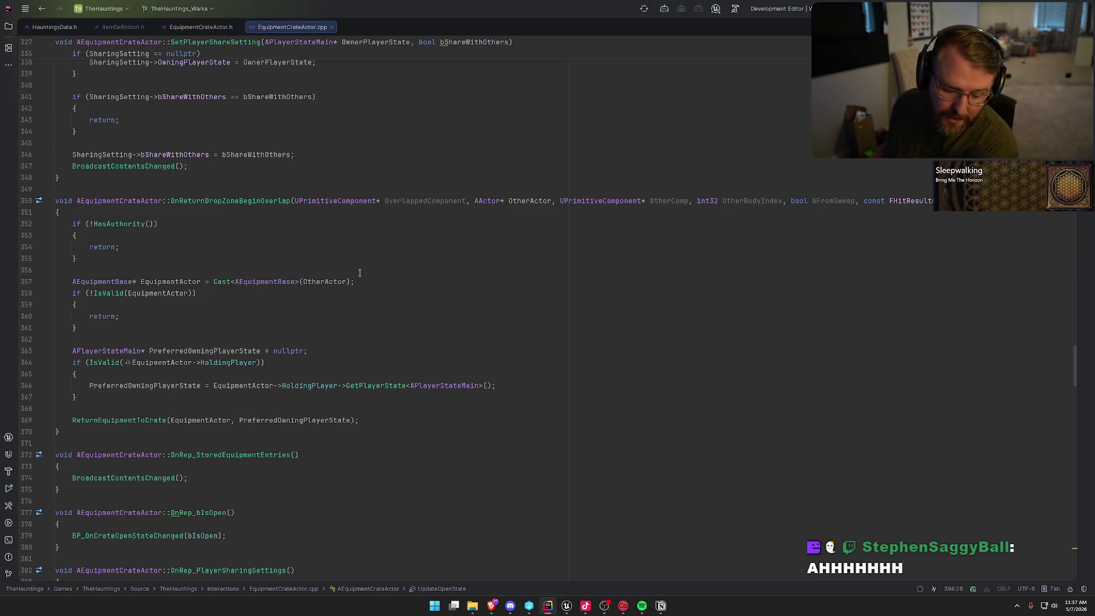
pyautogui.scroll(-2, 359, 272)
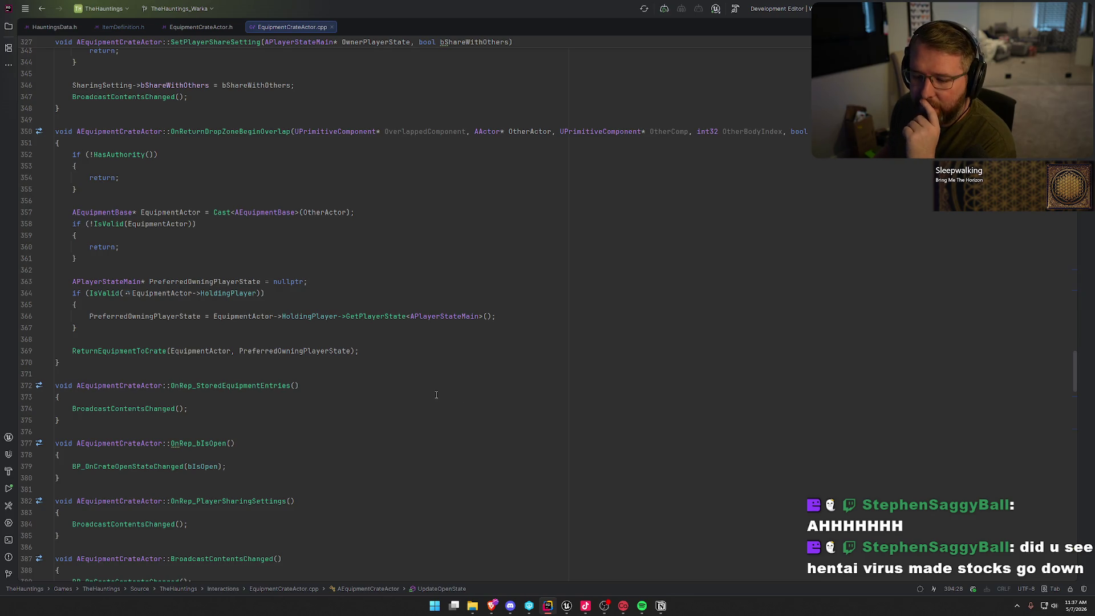
pyautogui.scroll(1, 439, 416)
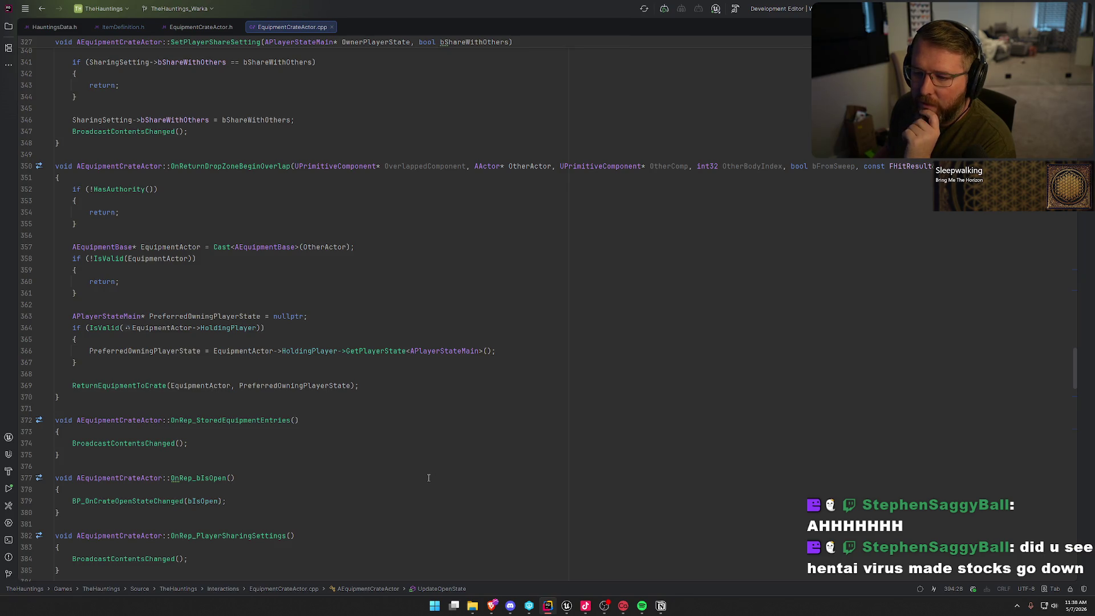
pyautogui.scroll(12, 428, 478)
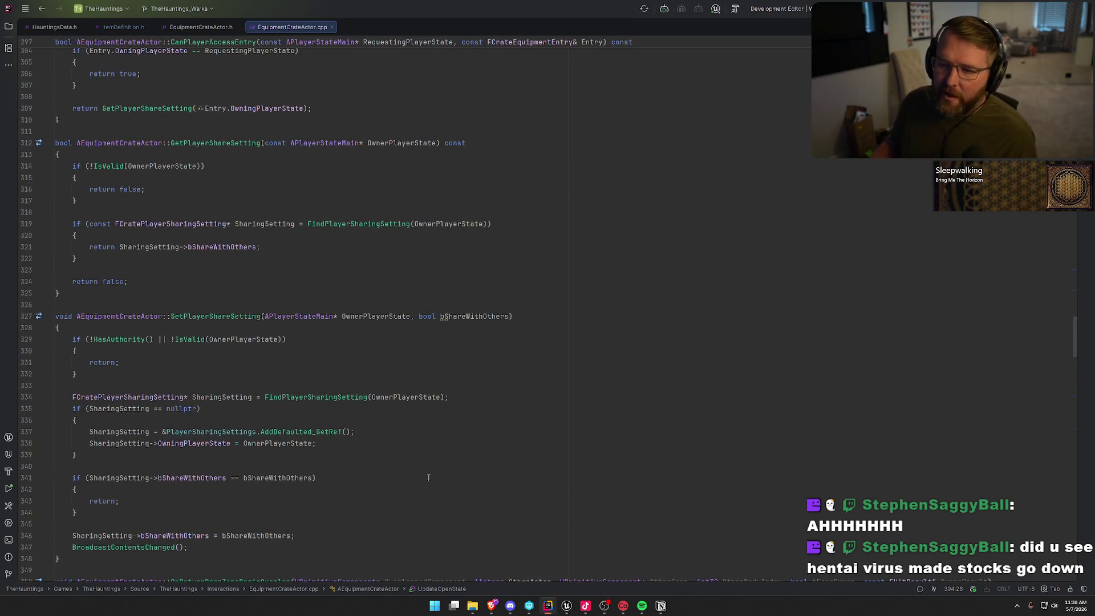
pyautogui.scroll(2, 429, 477)
pyautogui.scroll(9, 428, 478)
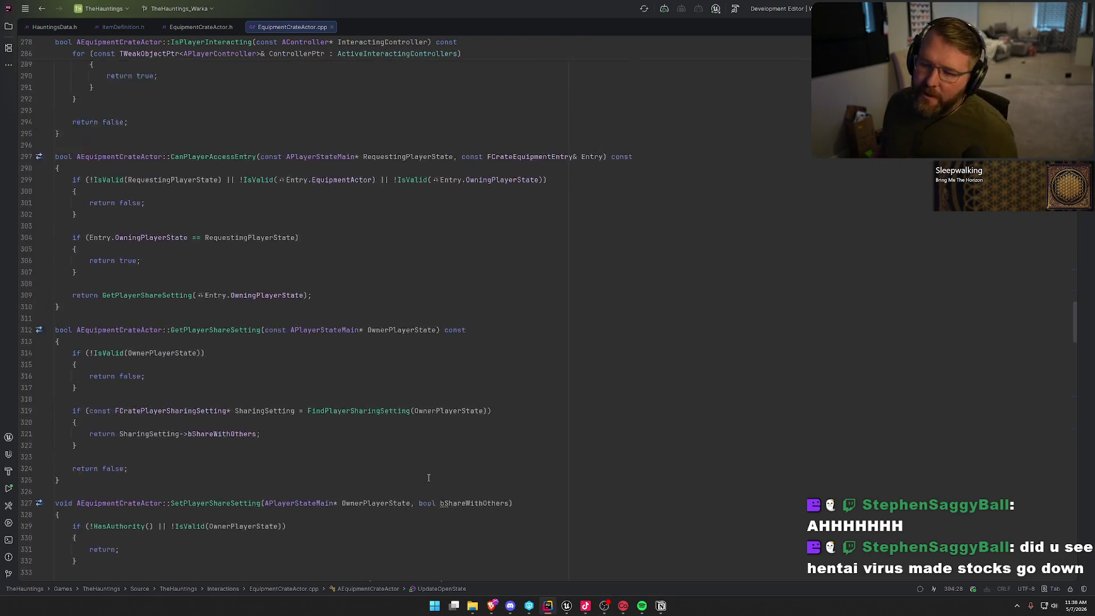
pyautogui.scroll(14, 428, 478)
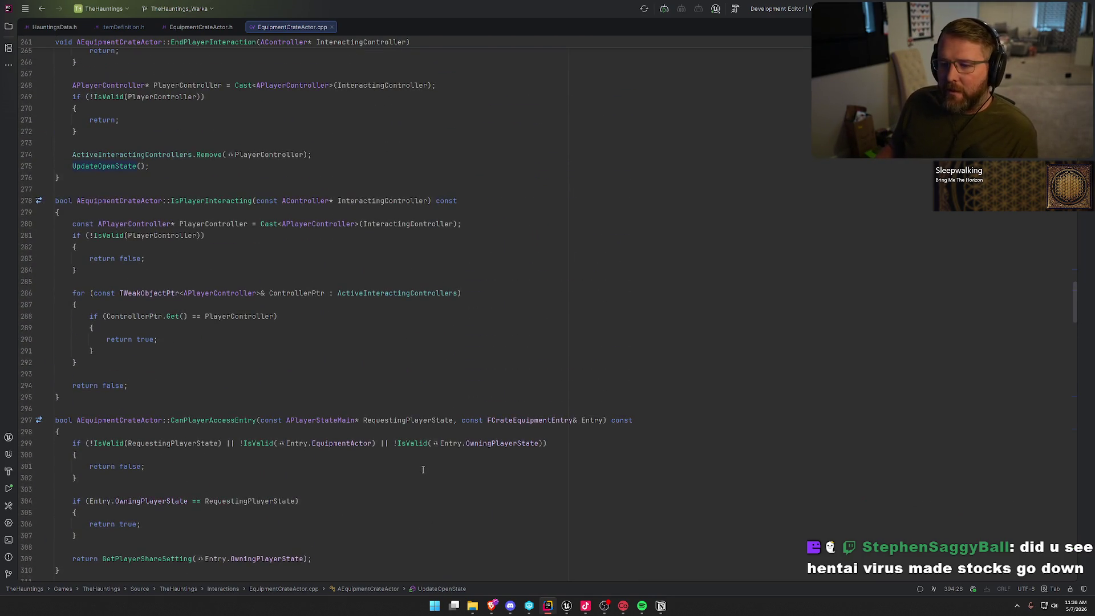
pyautogui.scroll(5, 418, 446)
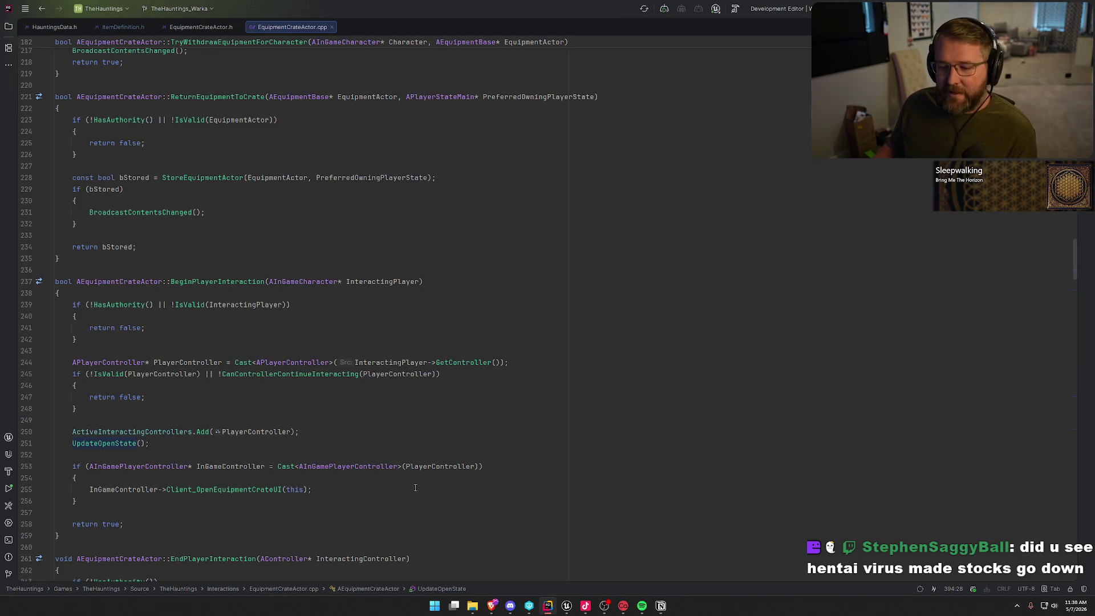
pyautogui.scroll(7, 414, 487)
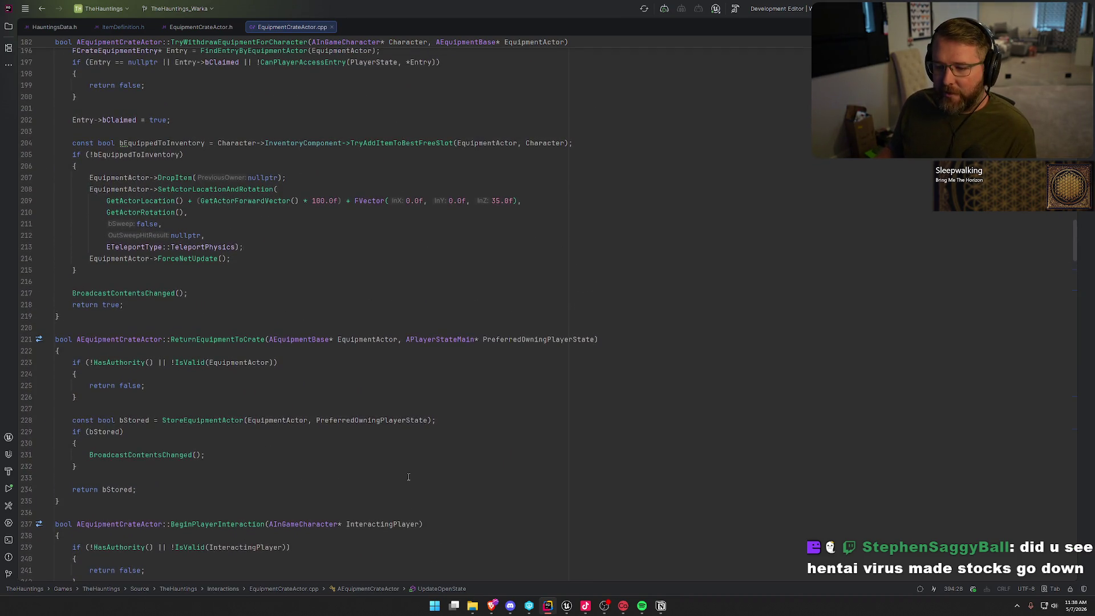
pyautogui.scroll(6, 194, 401)
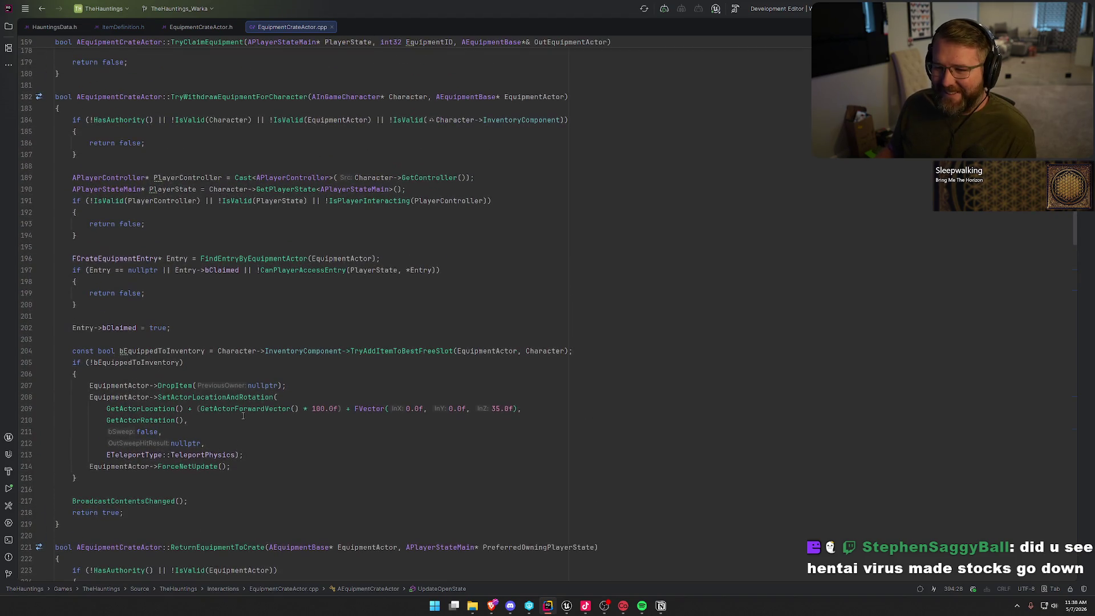
pyautogui.scroll(10, 253, 416)
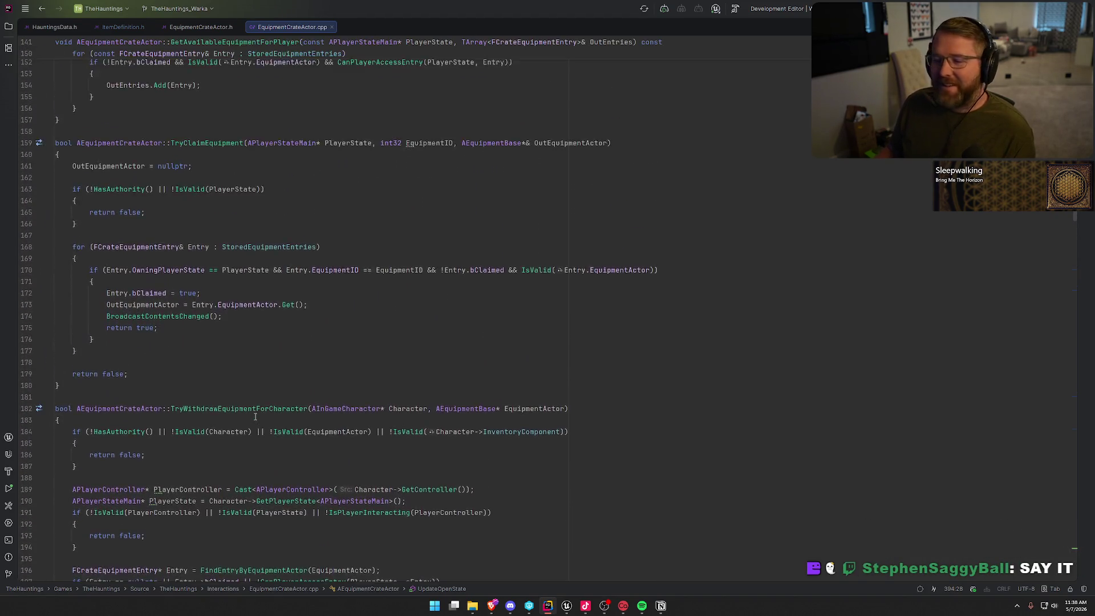
pyautogui.scroll(6, 255, 416)
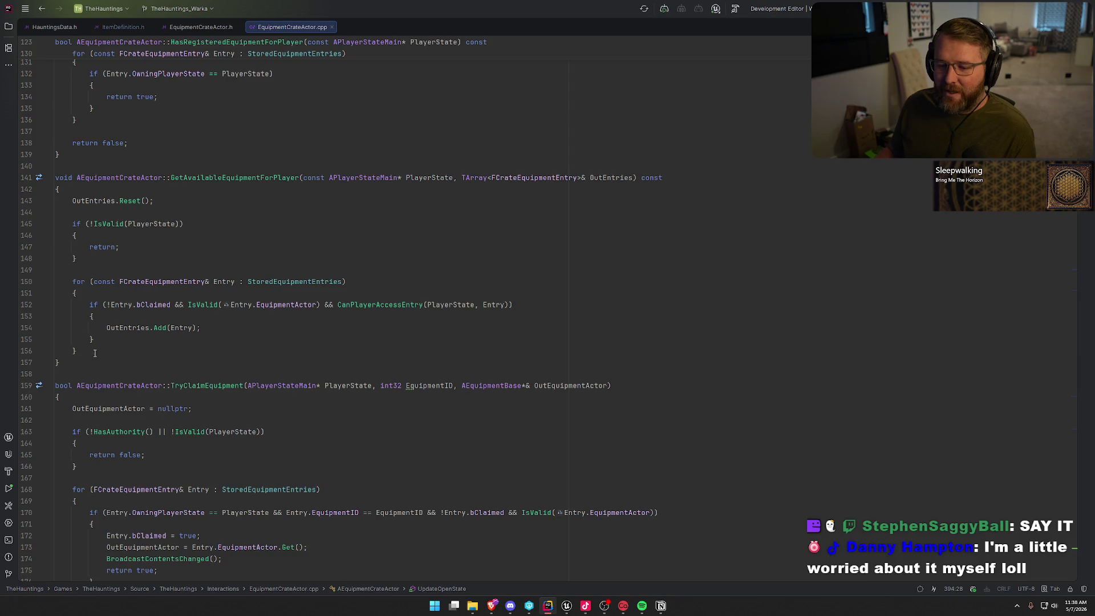
pyautogui.scroll(2, 385, 418)
pyautogui.scroll(3, 372, 422)
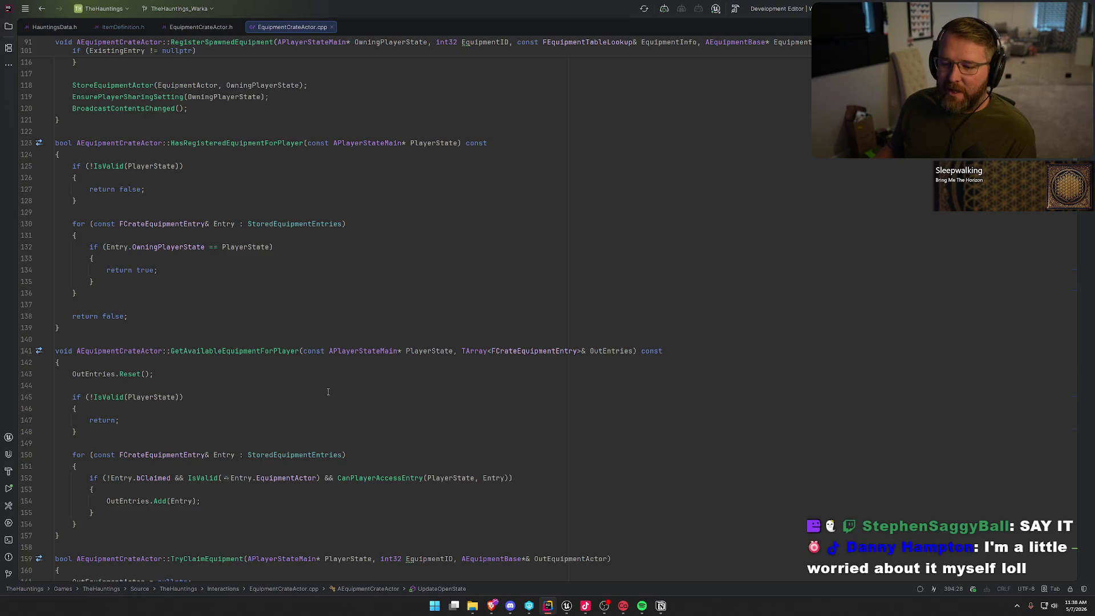
pyautogui.scroll(10, 366, 401)
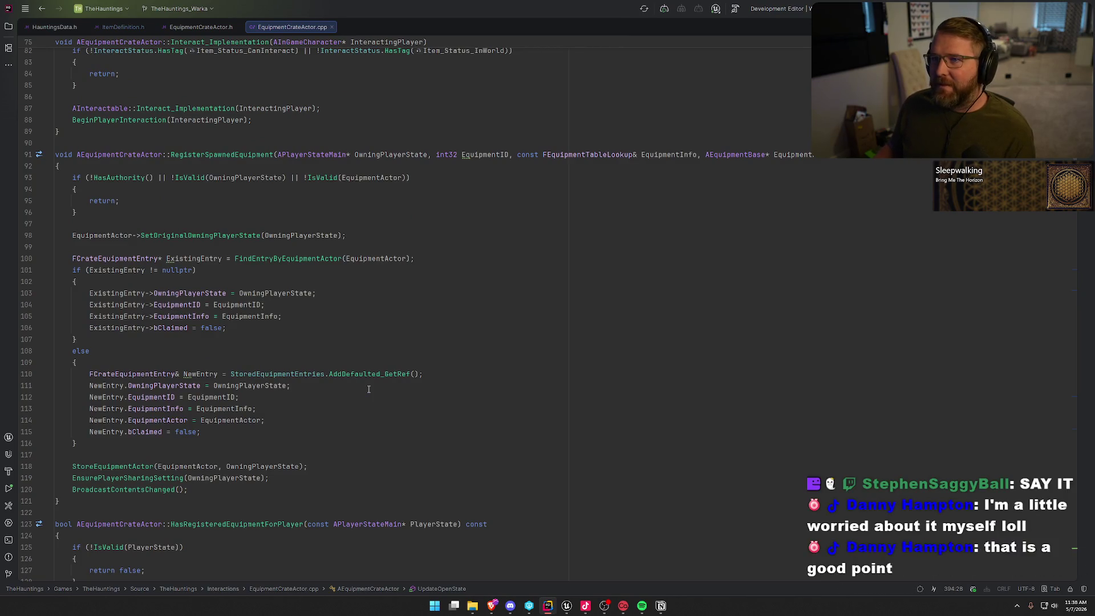
pyautogui.scroll(6, 383, 385)
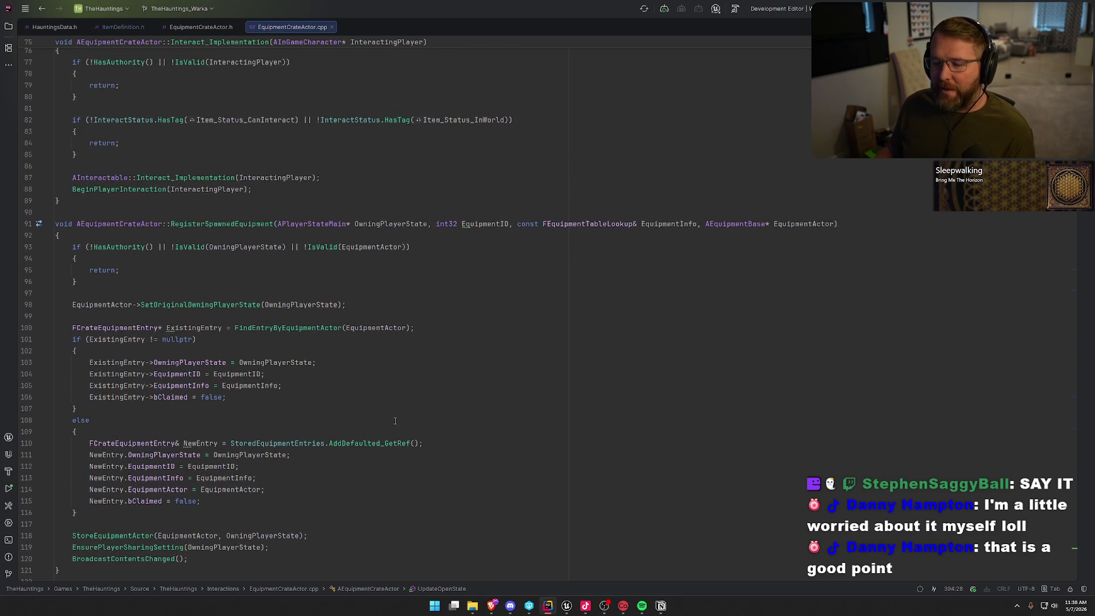
pyautogui.scroll(6, 351, 420)
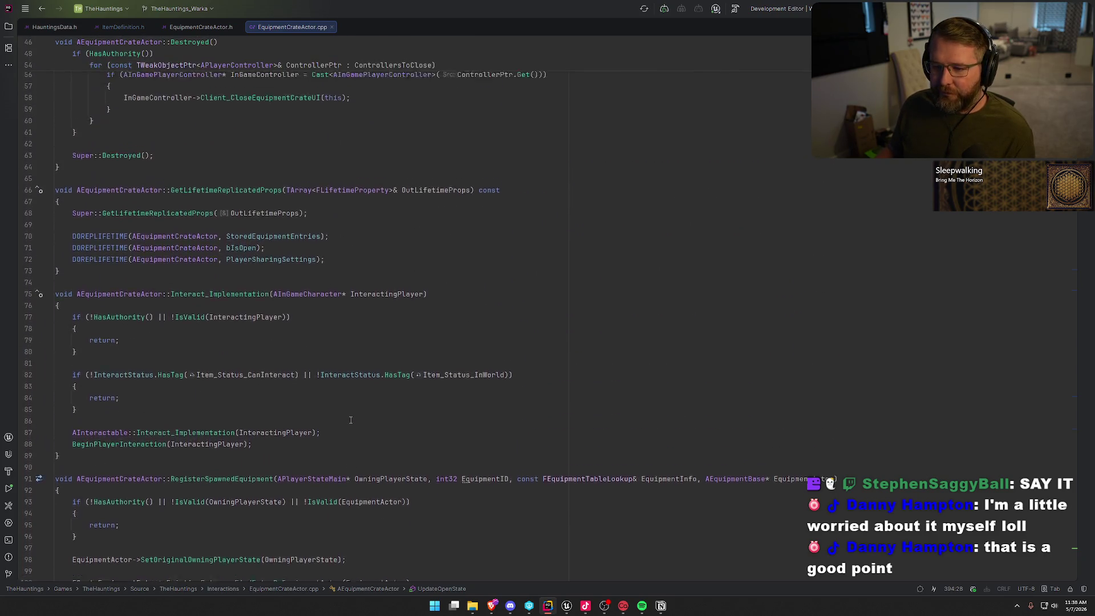
pyautogui.scroll(-5, 263, 400)
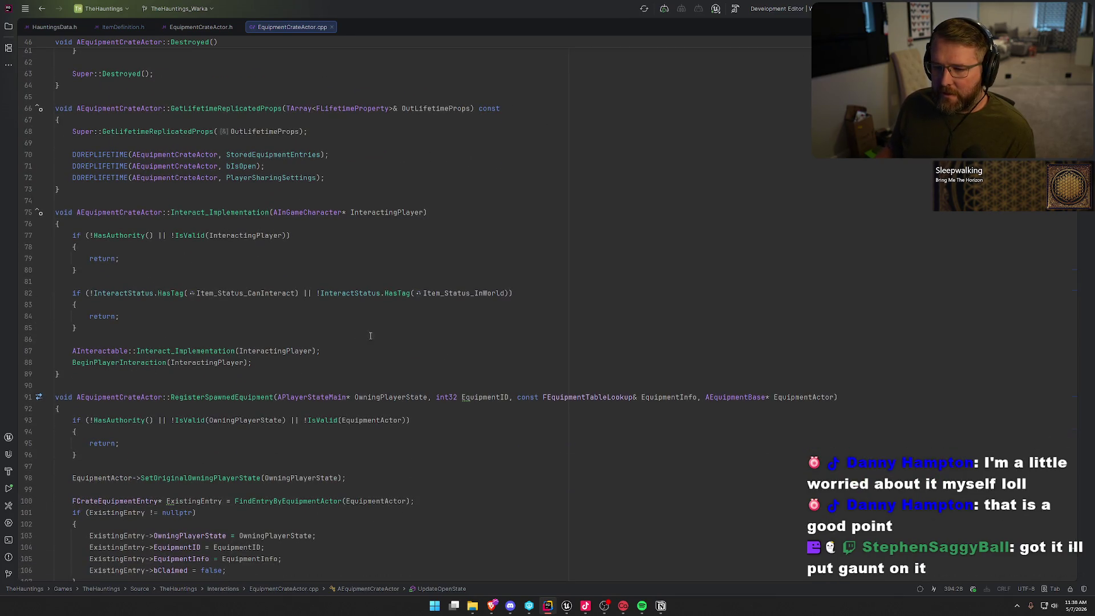
pyautogui.scroll(7, 341, 343)
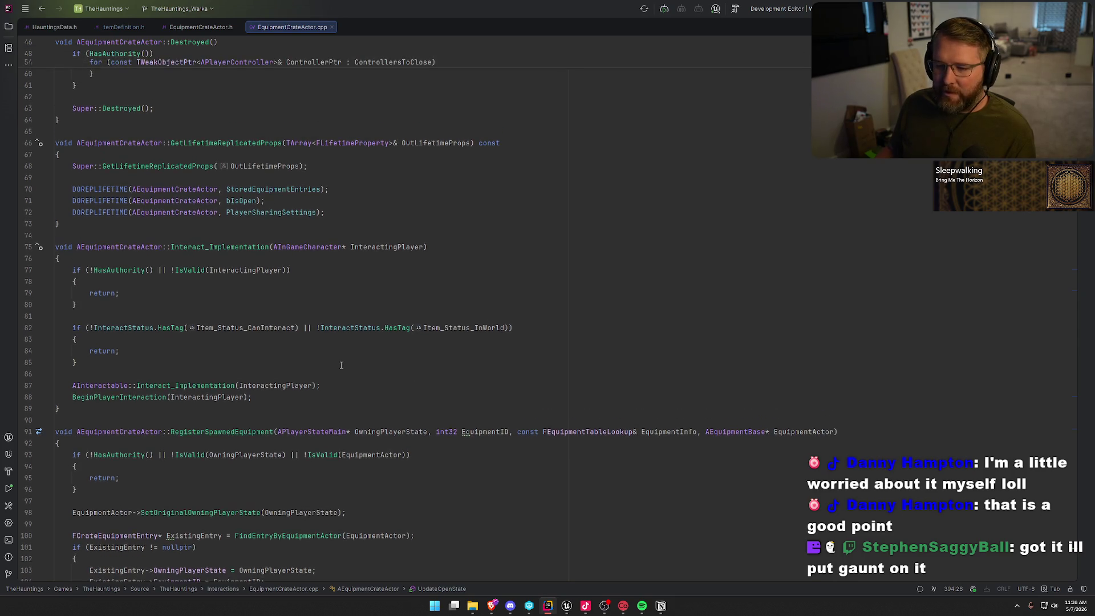
pyautogui.click(340, 364)
pyautogui.scroll(1, 342, 370)
pyautogui.scroll(-7, 361, 398)
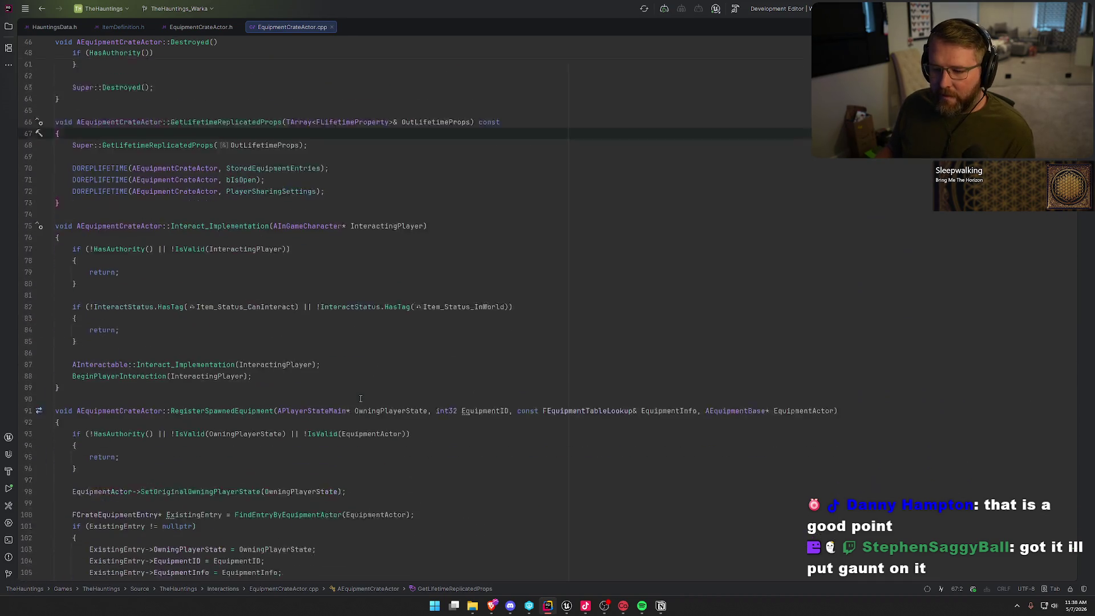
pyautogui.scroll(-2, 360, 398)
pyautogui.click(137, 328)
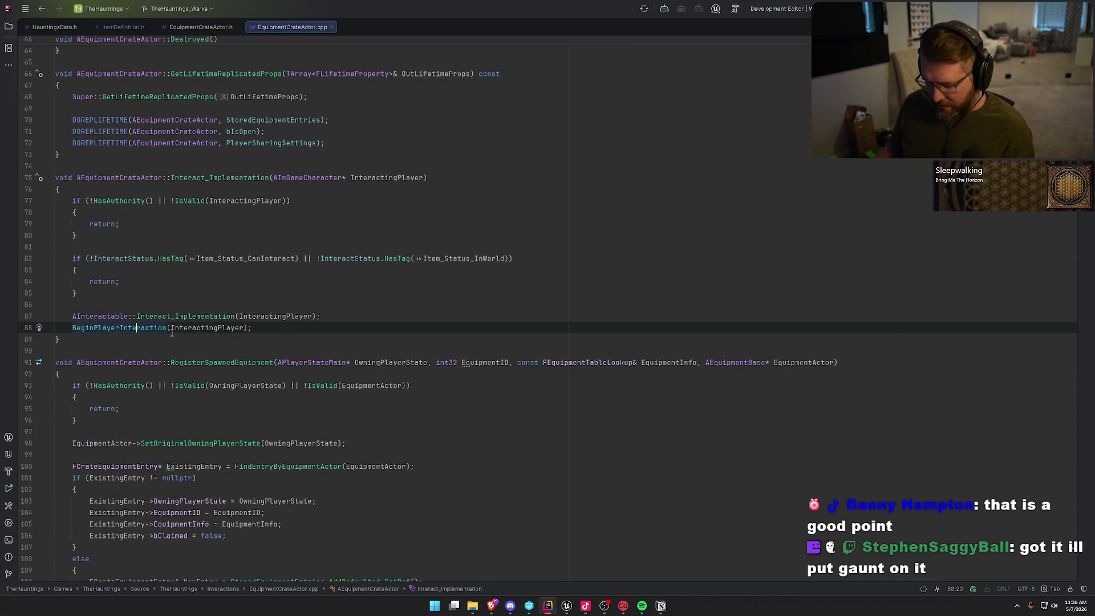
# Follow BeginPlayerInteraction and Client_OpenEquipmentCrateUI to OpenEquipmentCrateUI_Local's definition, then return to Unreal.
pyautogui.press('F12')
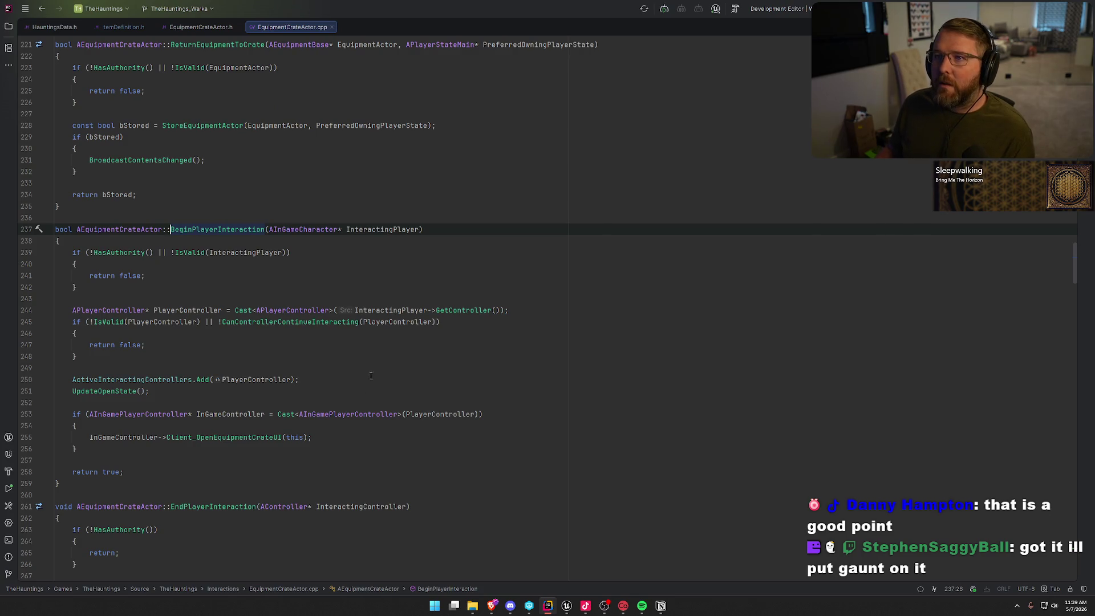
pyautogui.scroll(-2, 368, 361)
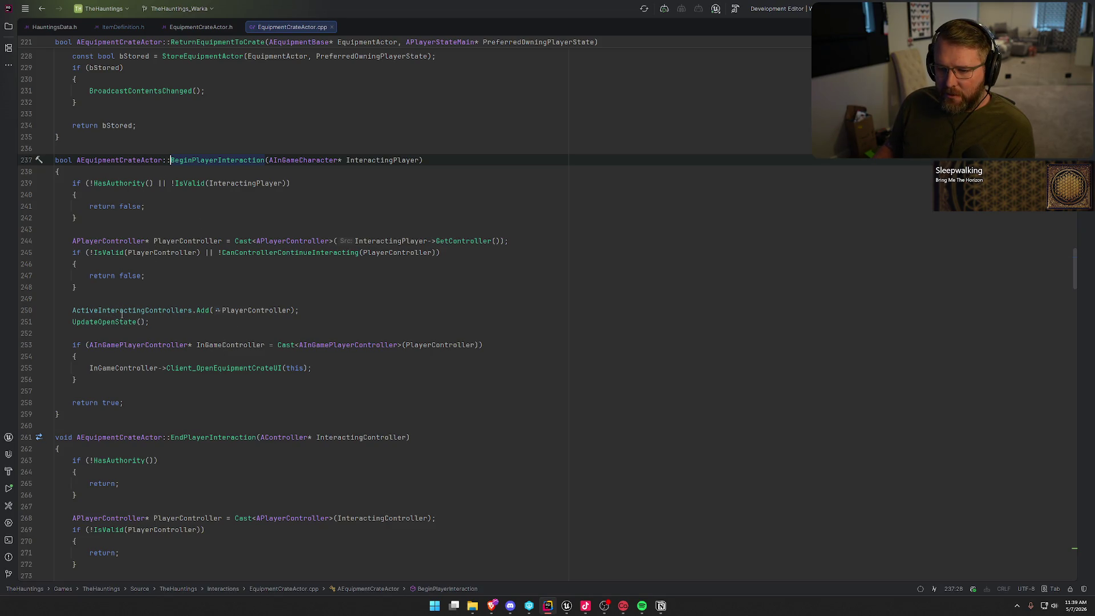
pyautogui.keyDown('ctrl'); pyautogui.click(231, 370); pyautogui.keyUp('ctrl')
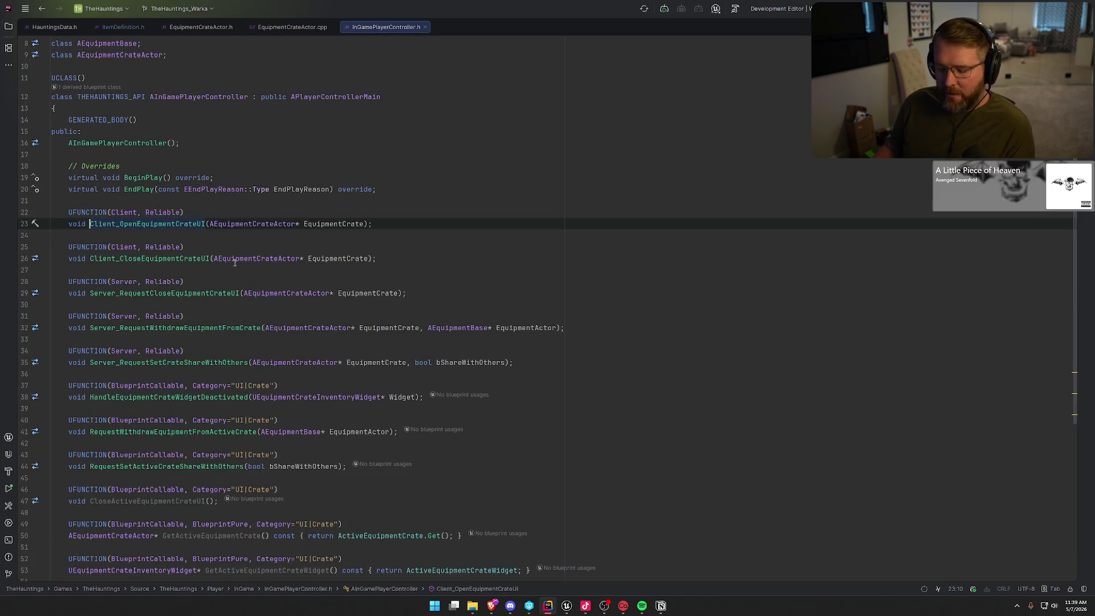
pyautogui.hotkey('ctrl', 'F12')
pyautogui.click(106, 247)
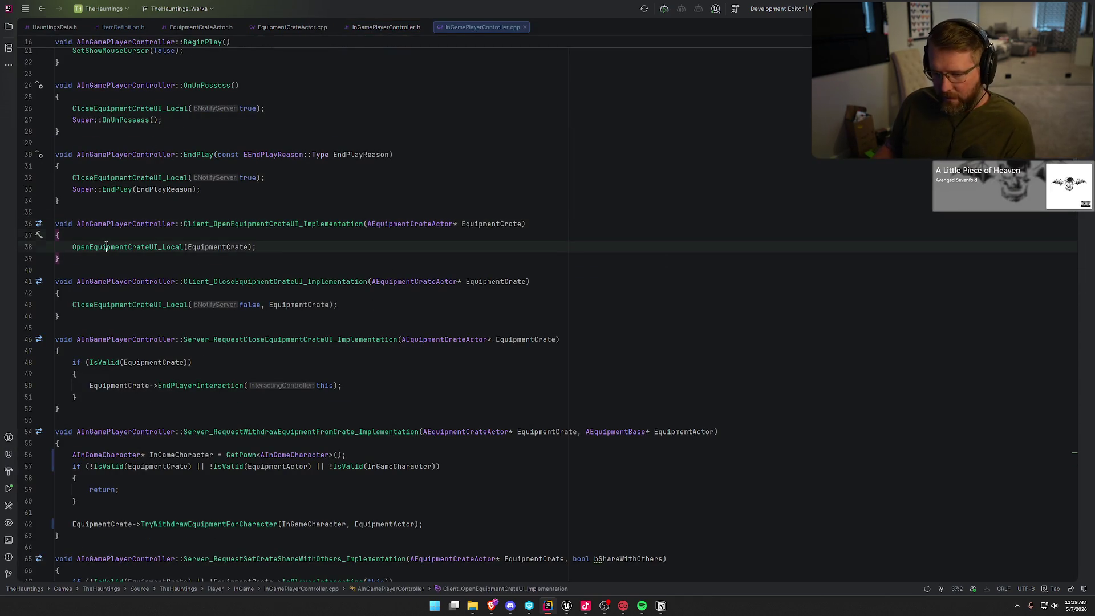
pyautogui.keyDown('ctrl'); pyautogui.click(106, 246); pyautogui.keyUp('ctrl')
pyautogui.scroll(-5, 300, 386)
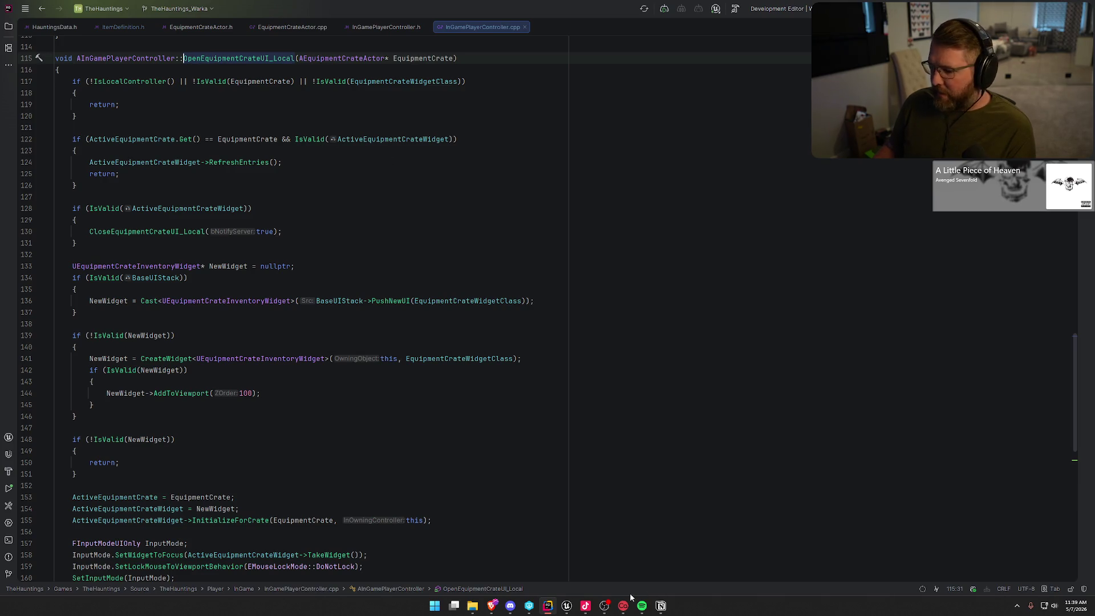
pyautogui.moveTo(566, 606)
pyautogui.click(553, 581)
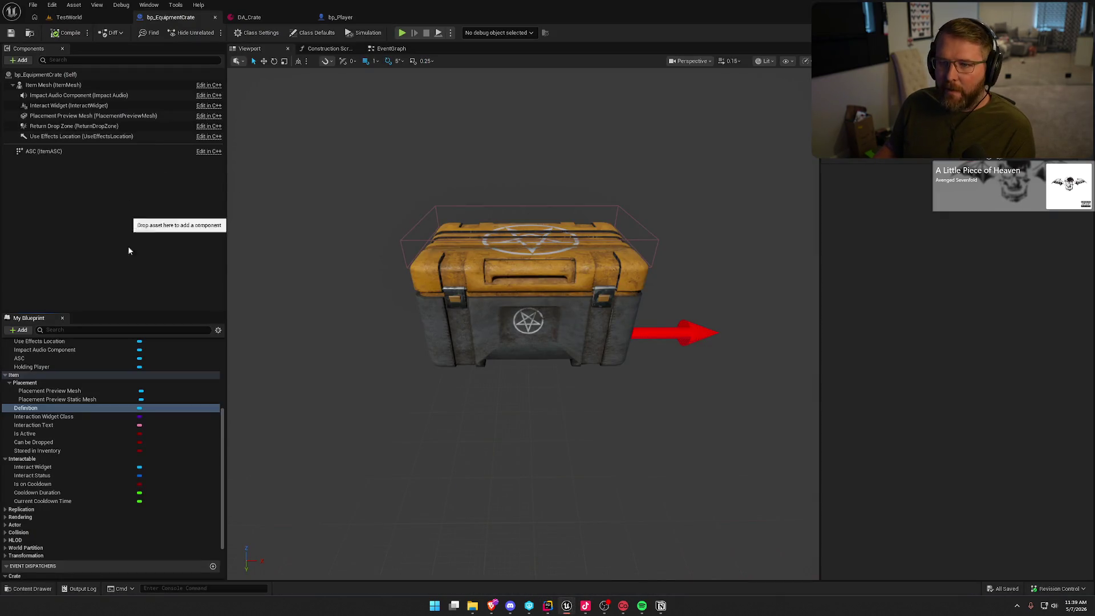
# Open PC_InGame and inspect its UI > Crate Equipment Crate Widget Class variable.
pyautogui.hotkey('ctrl', 'space')
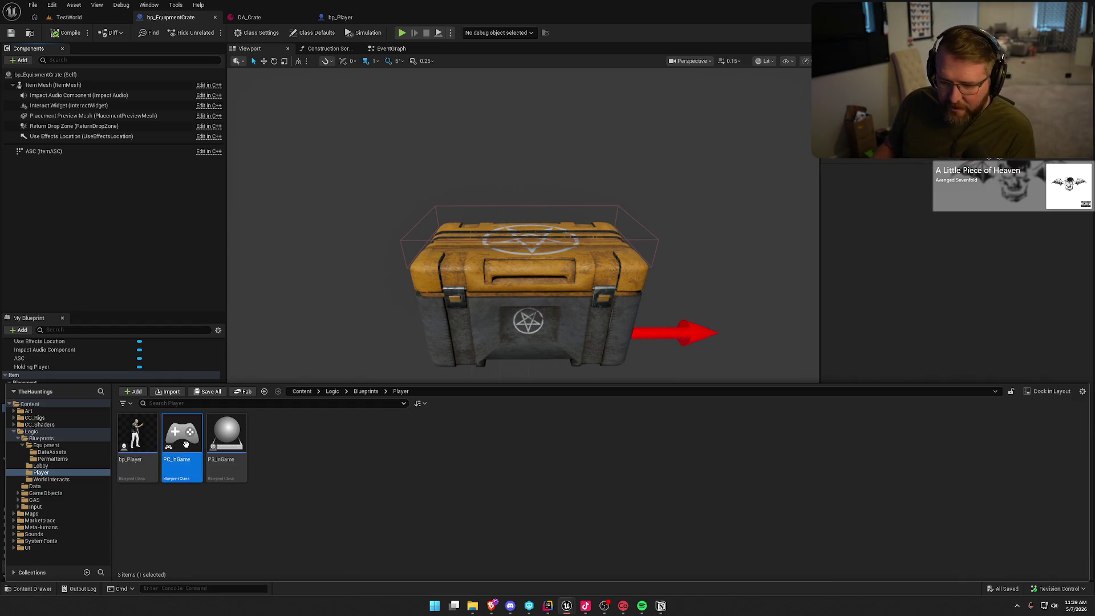
pyautogui.doubleClick(182, 439)
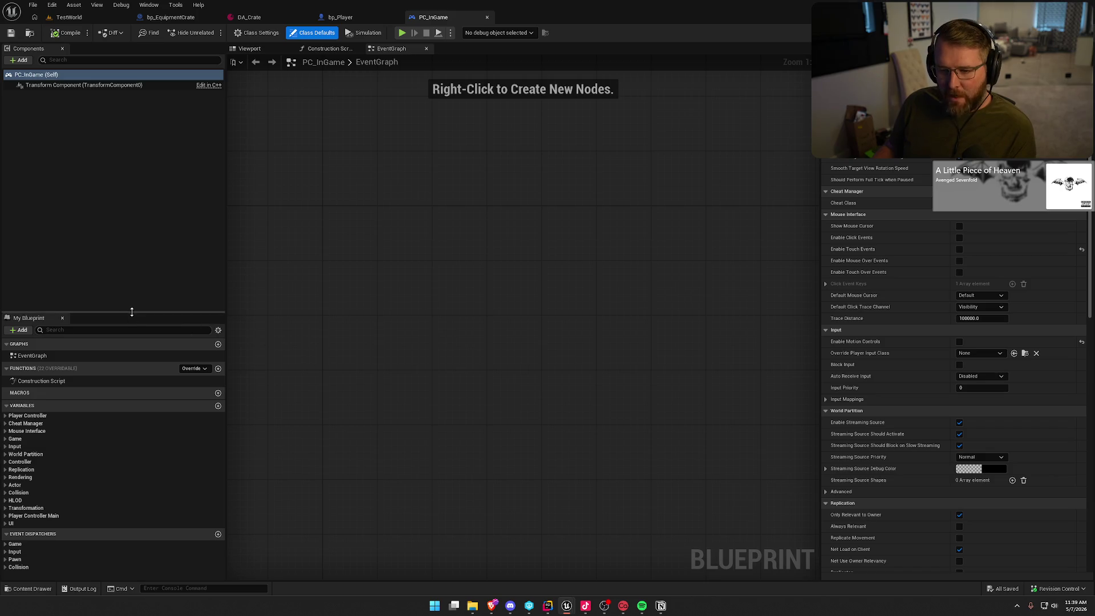
pyautogui.moveTo(159, 312); pyautogui.dragTo(134, 275)
pyautogui.click(6, 379)
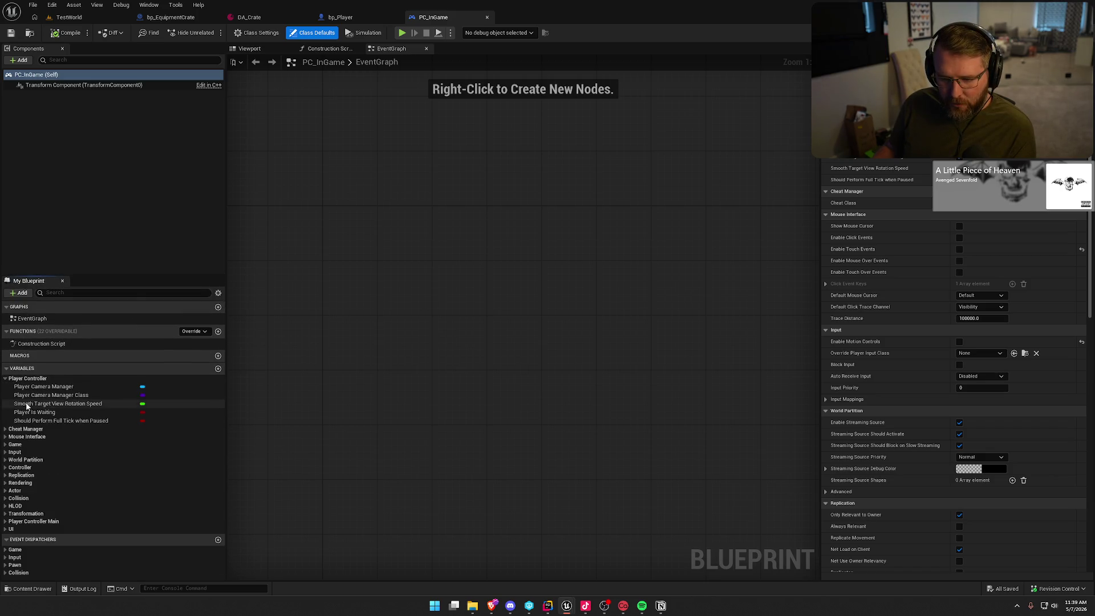
pyautogui.click(6, 379)
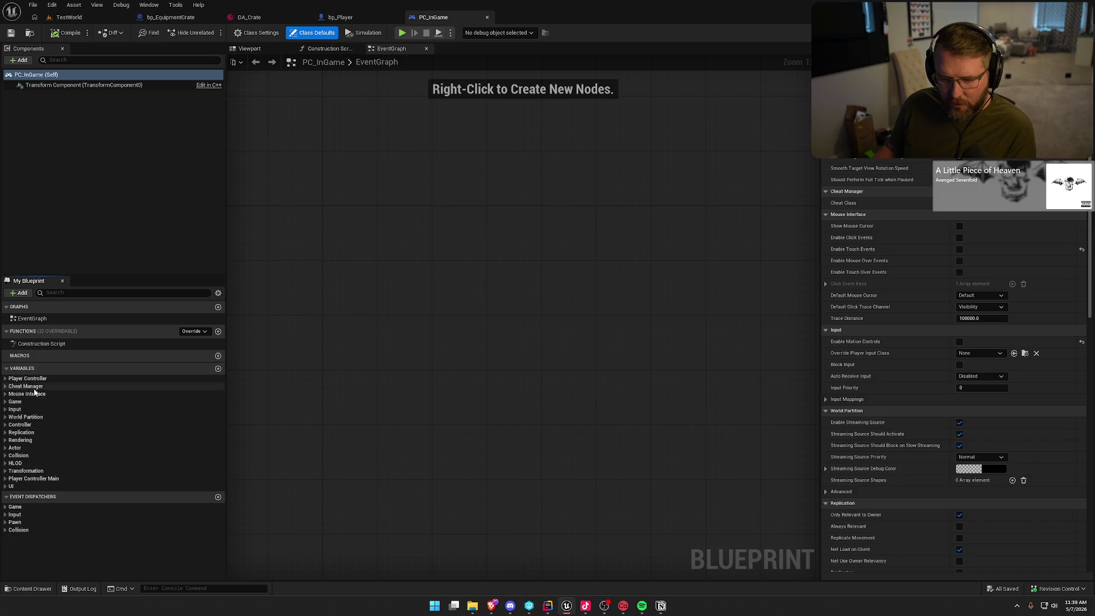
pyautogui.click(10, 486)
pyautogui.click(16, 495)
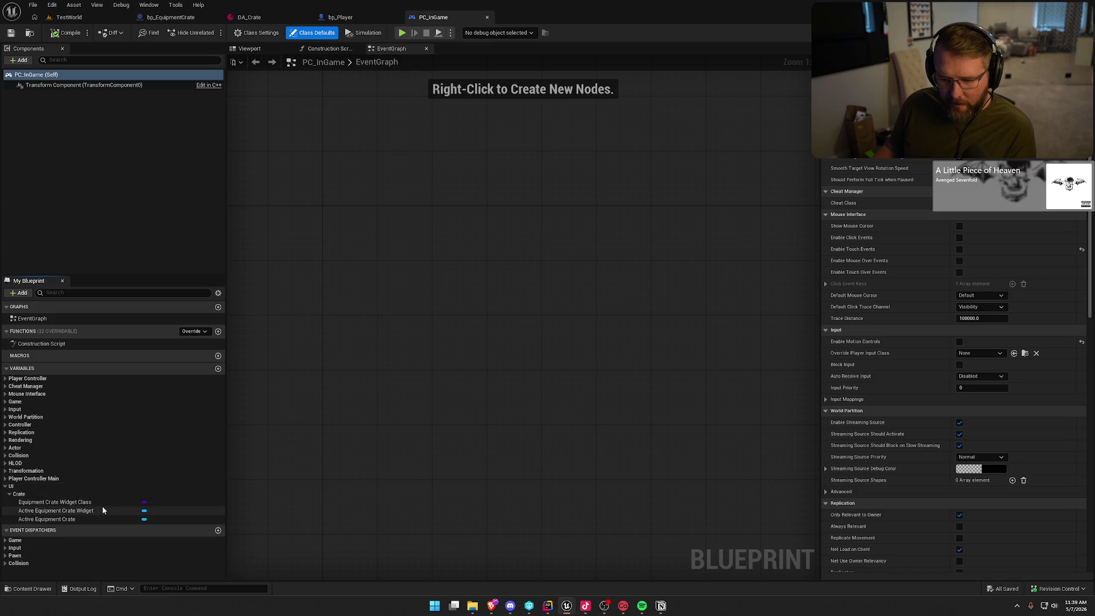
pyautogui.click(91, 503)
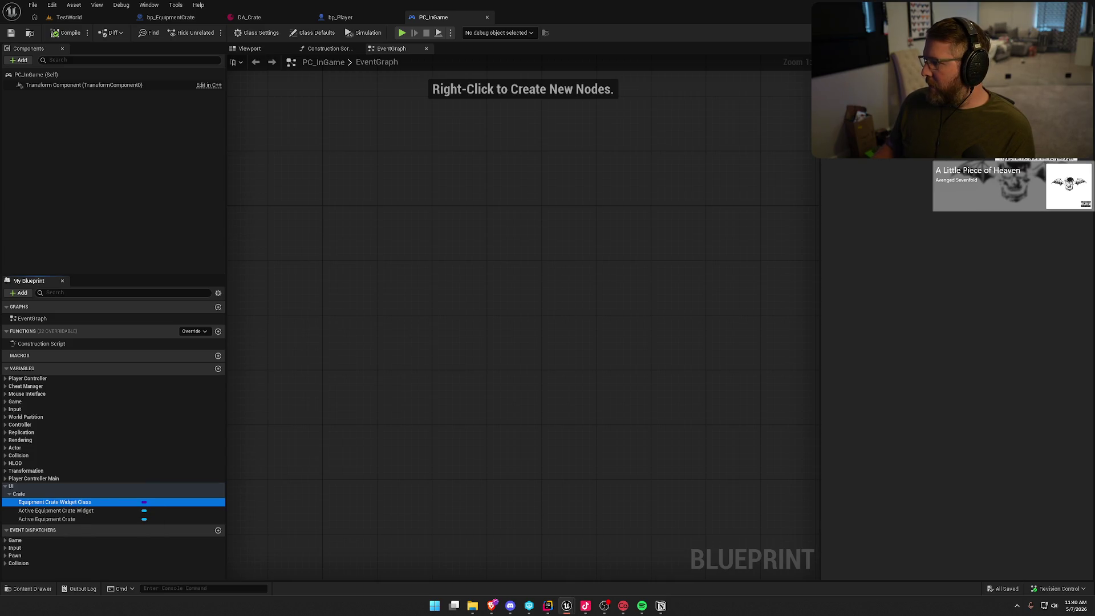
# Browse the content drawer to the Content/UI/InGame folder holding UI_HUD.
pyautogui.hotkey('ctrl', 'space')
pyautogui.hotkey('ctrl', 'space')
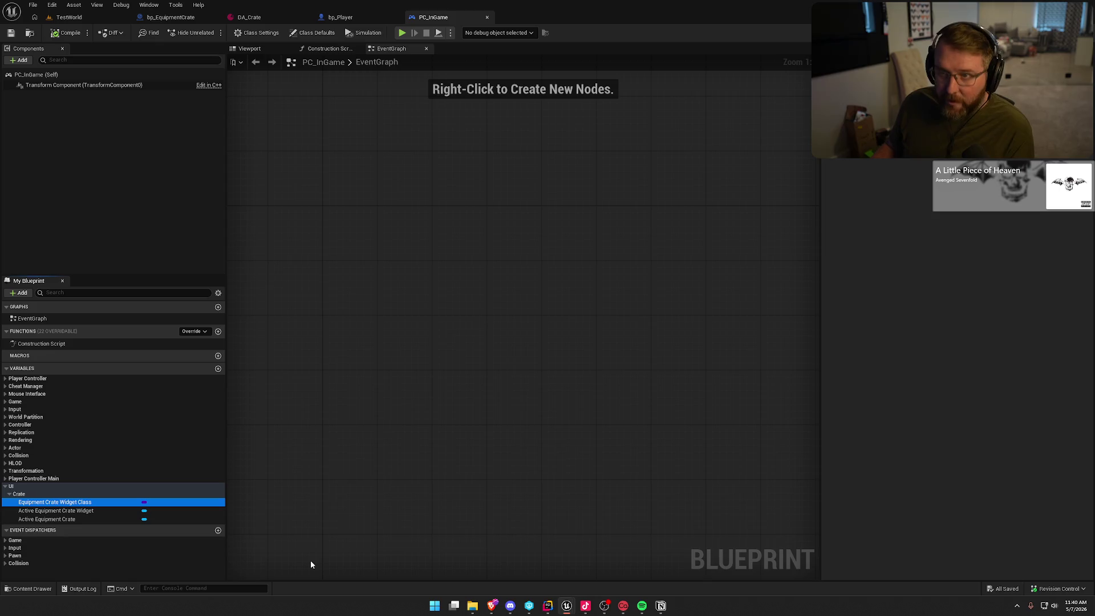
pyautogui.hotkey('ctrl', 'space')
pyautogui.click(27, 548)
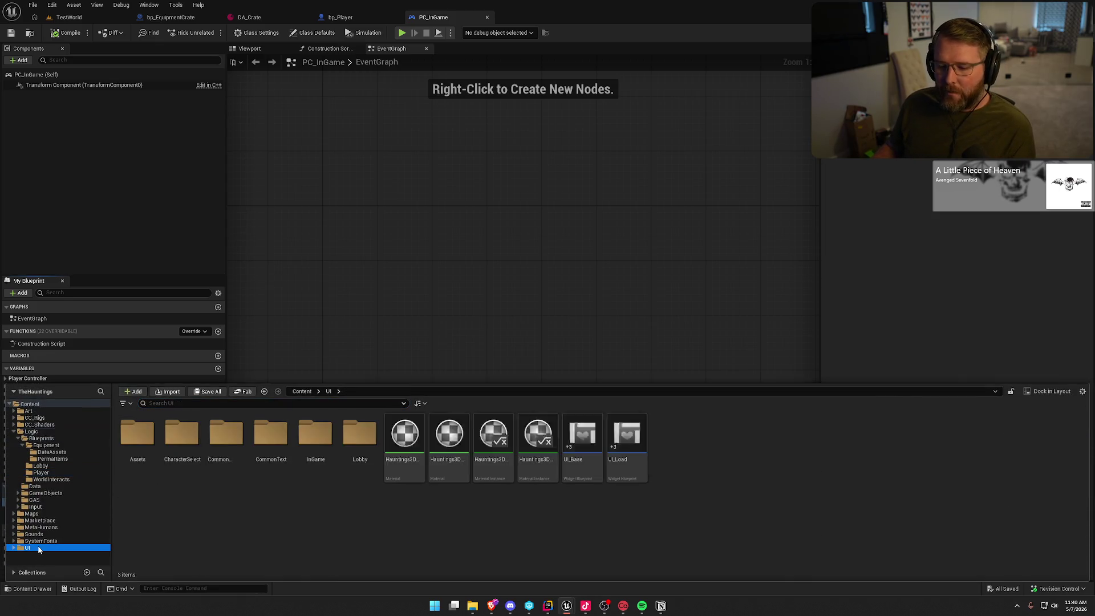
pyautogui.doubleClick(319, 445)
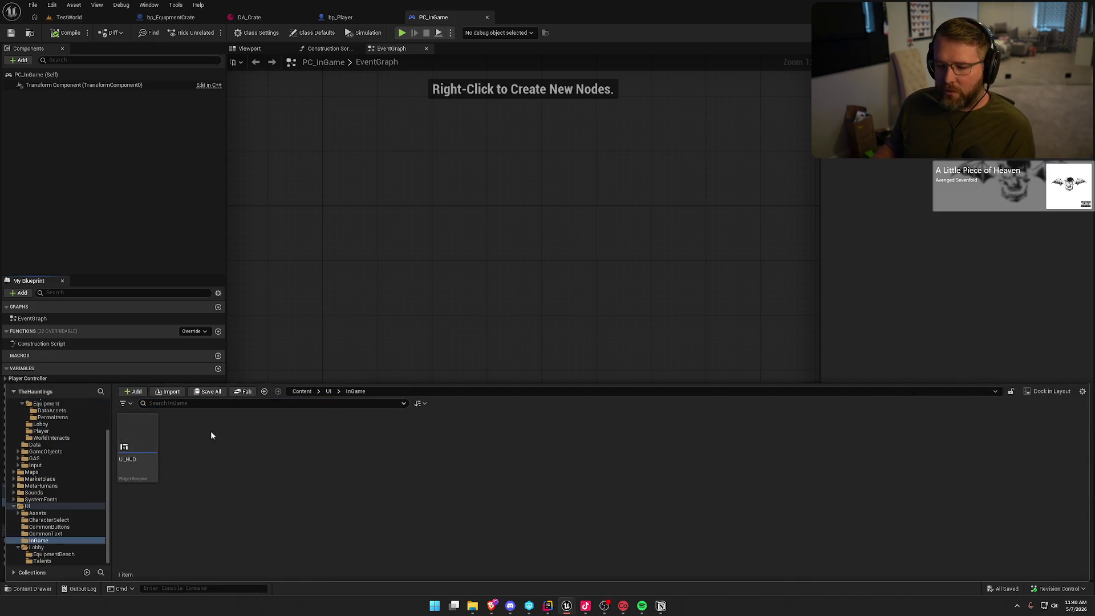
pyautogui.rightClick(213, 460)
# Create a widget blueprint with EquipmentCrateInventoryWidget as its parent class.
pyautogui.moveTo(262, 443)
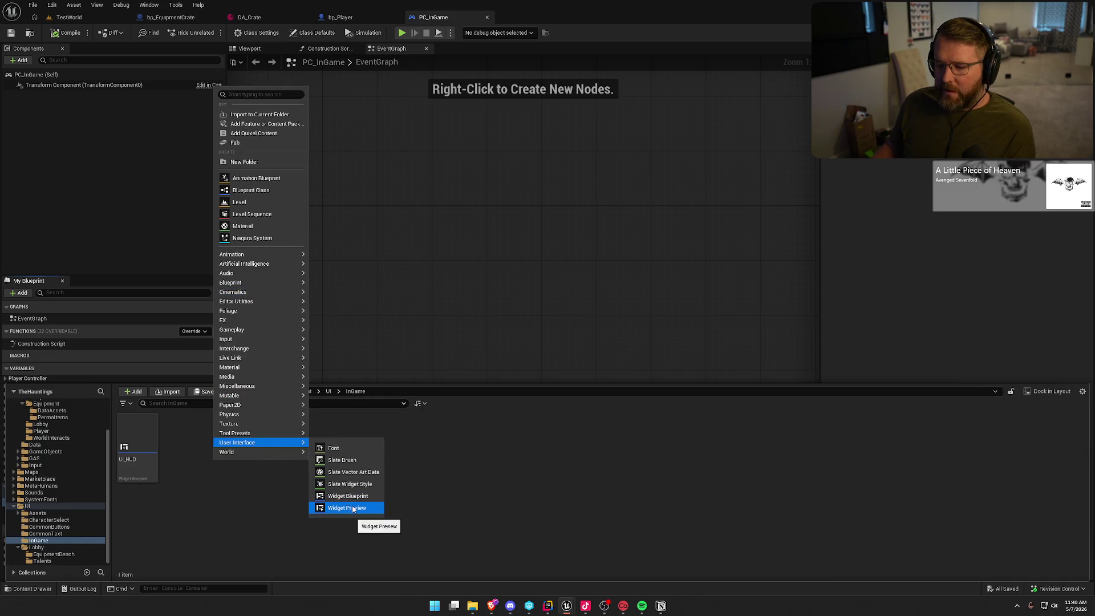
pyautogui.click(349, 498)
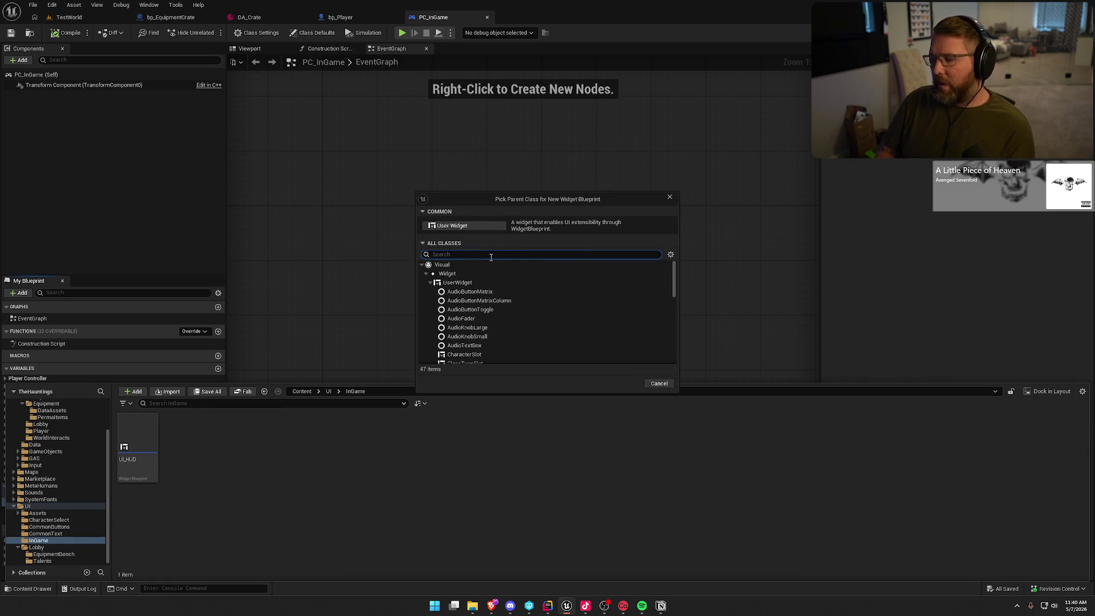
pyautogui.write('commonac')
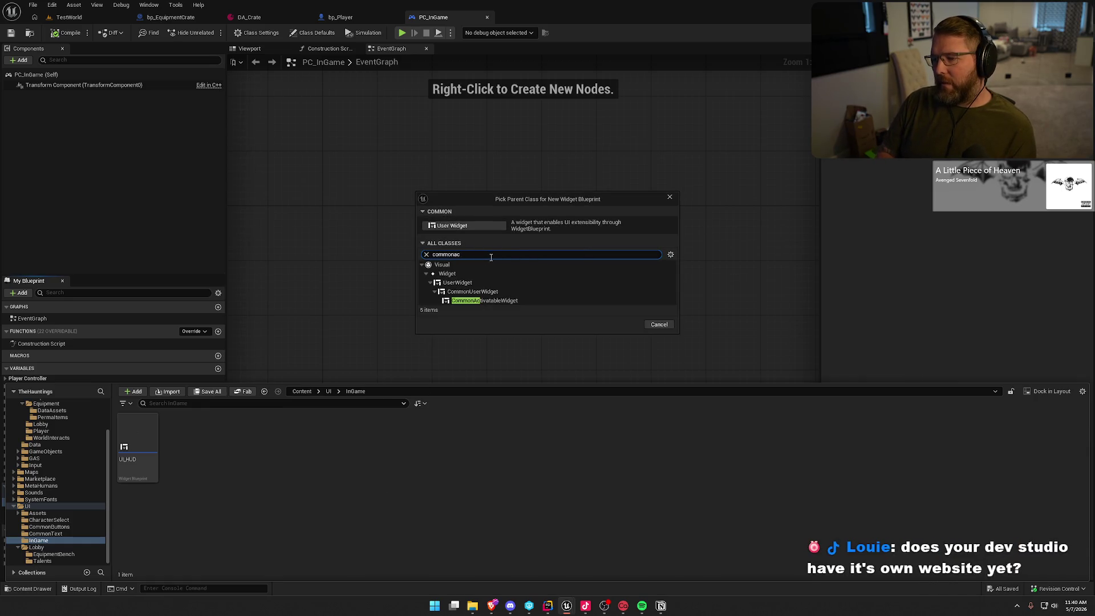
pyautogui.press('BackSpace')
pyautogui.press('BackSpace')
pyautogui.press('BackSpace')
pyautogui.write('equipme')
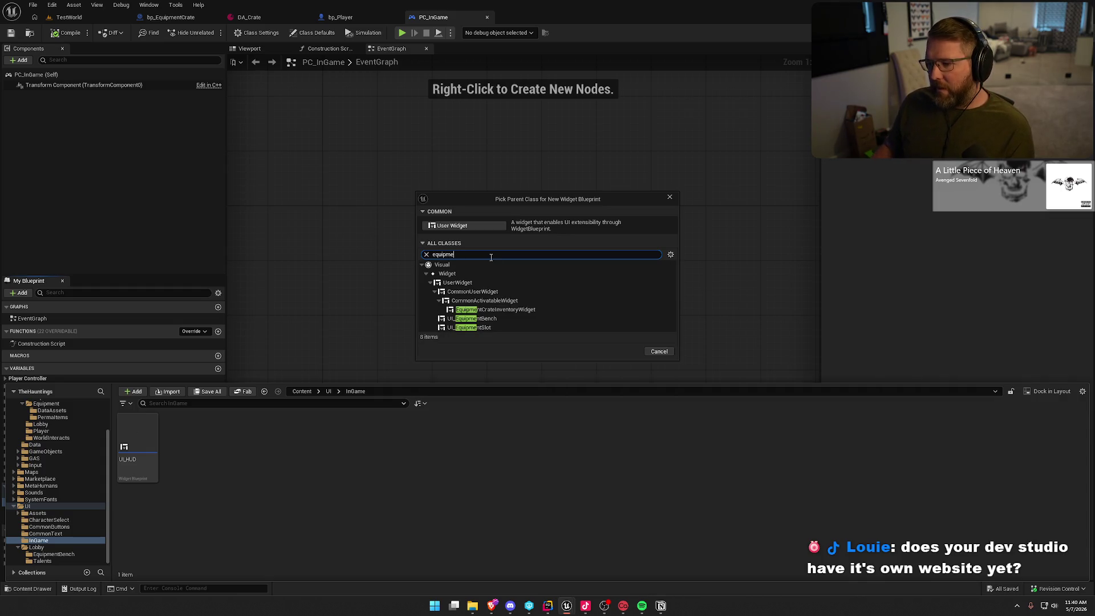
pyautogui.click(527, 311)
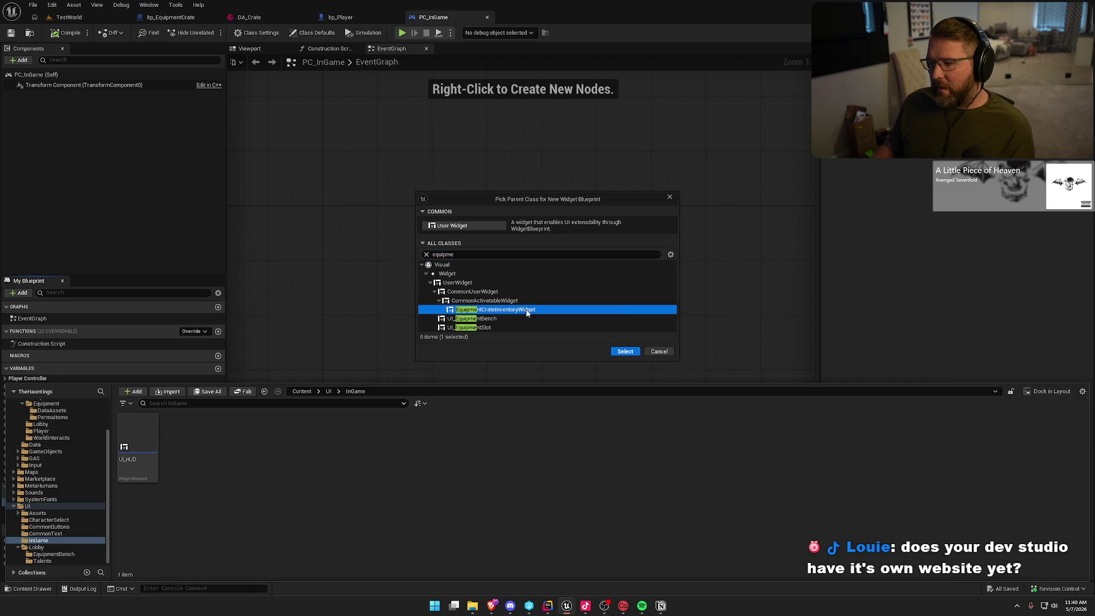
pyautogui.click(625, 352)
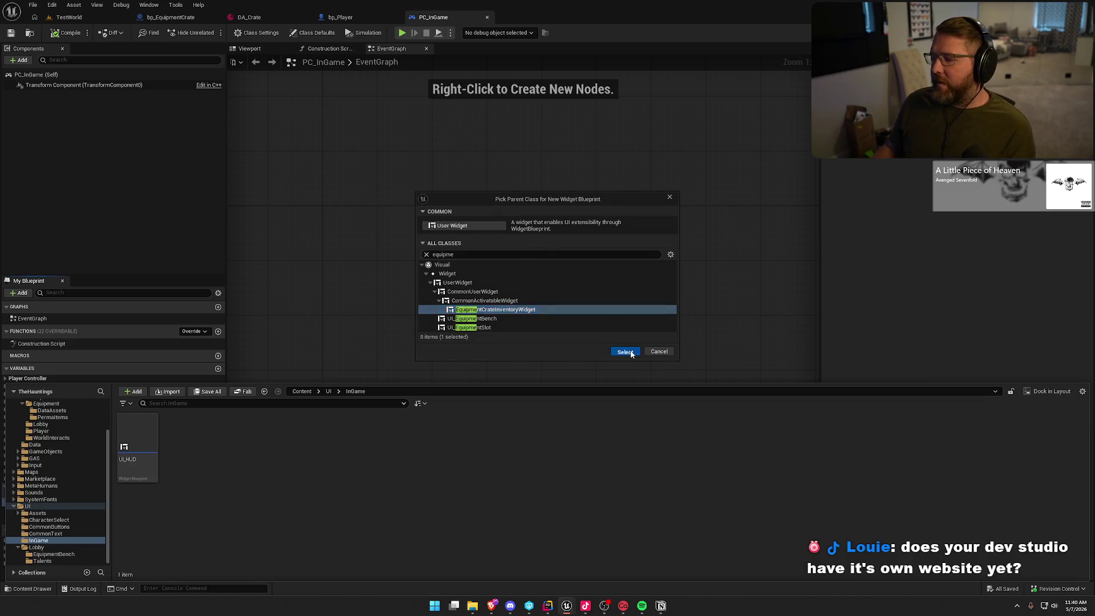
# Name the new widget UI_EquipmentCrate, save it, and open it for editing.
pyautogui.write('UI')
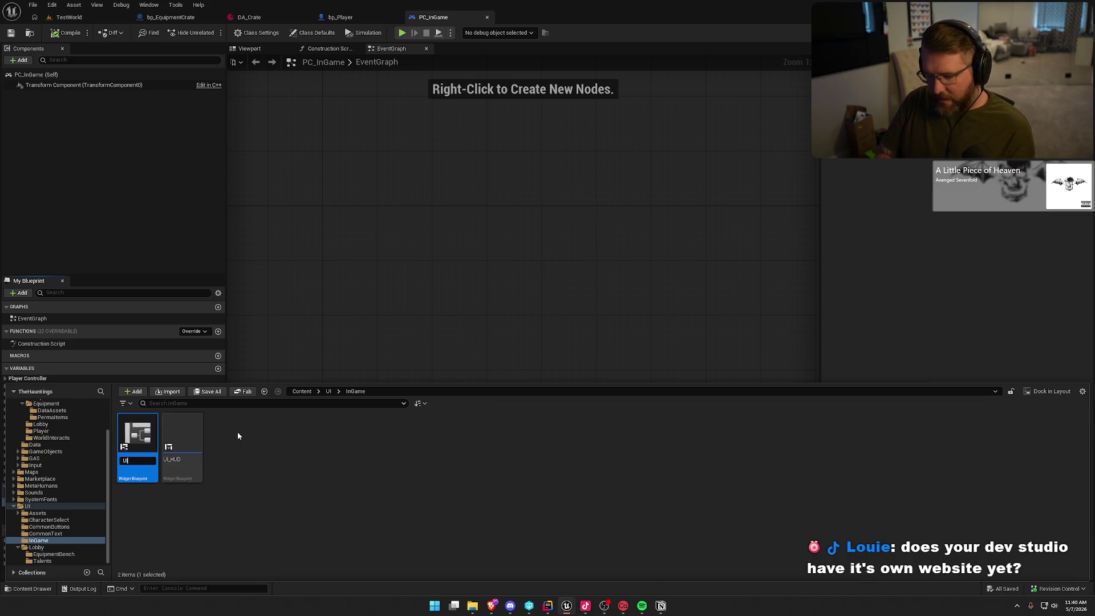
pyautogui.write('_Crate')
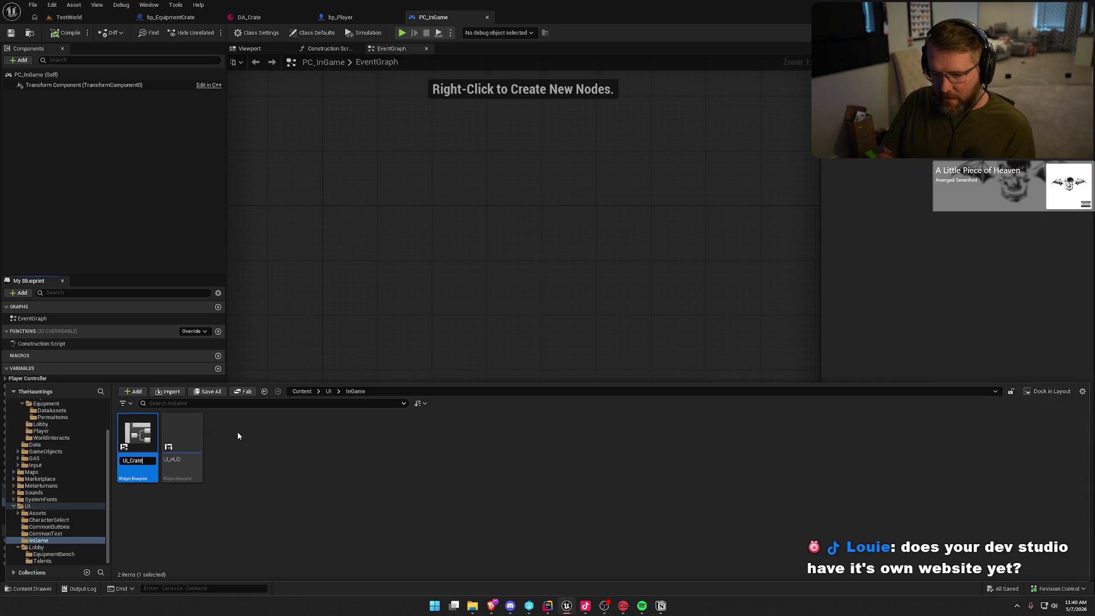
pyautogui.press('Home')
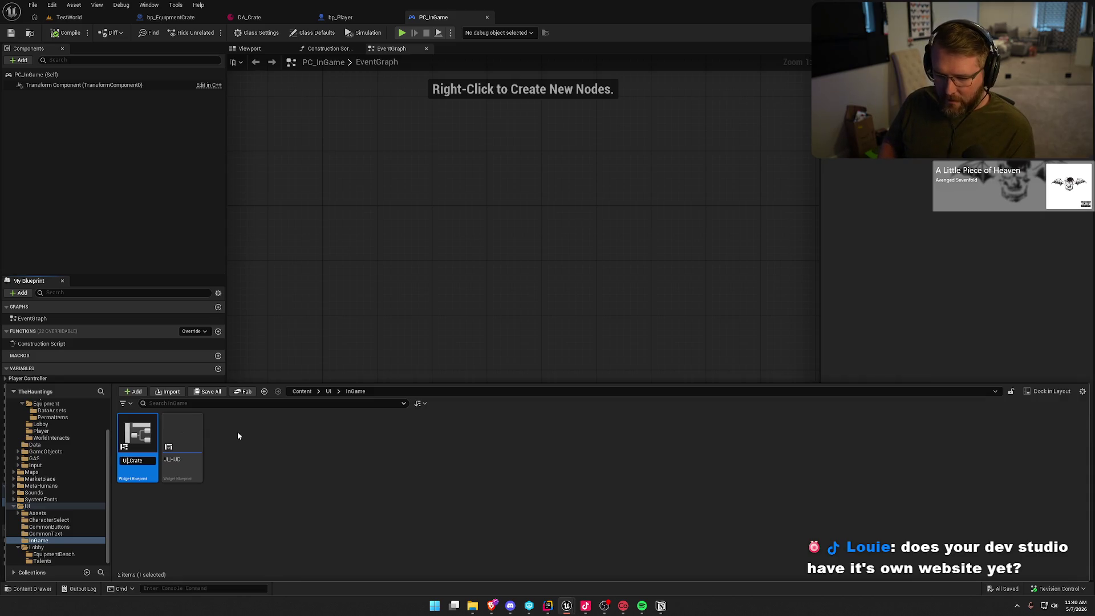
pyautogui.write('Equipment')
pyautogui.press('Return')
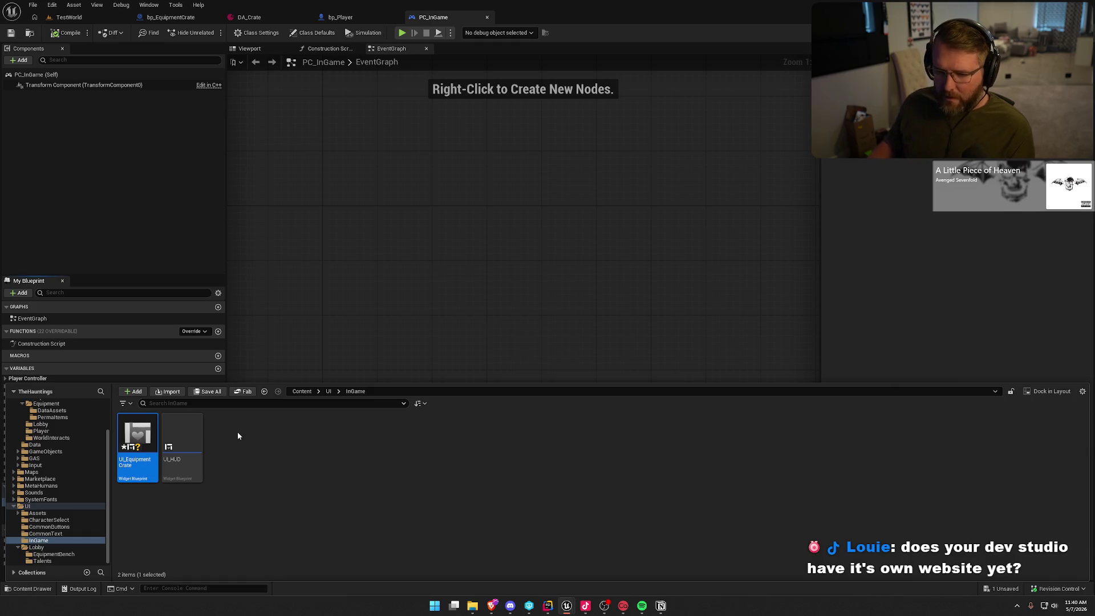
pyautogui.click(276, 487)
pyautogui.hotkey('ctrl', 'shift', 's')
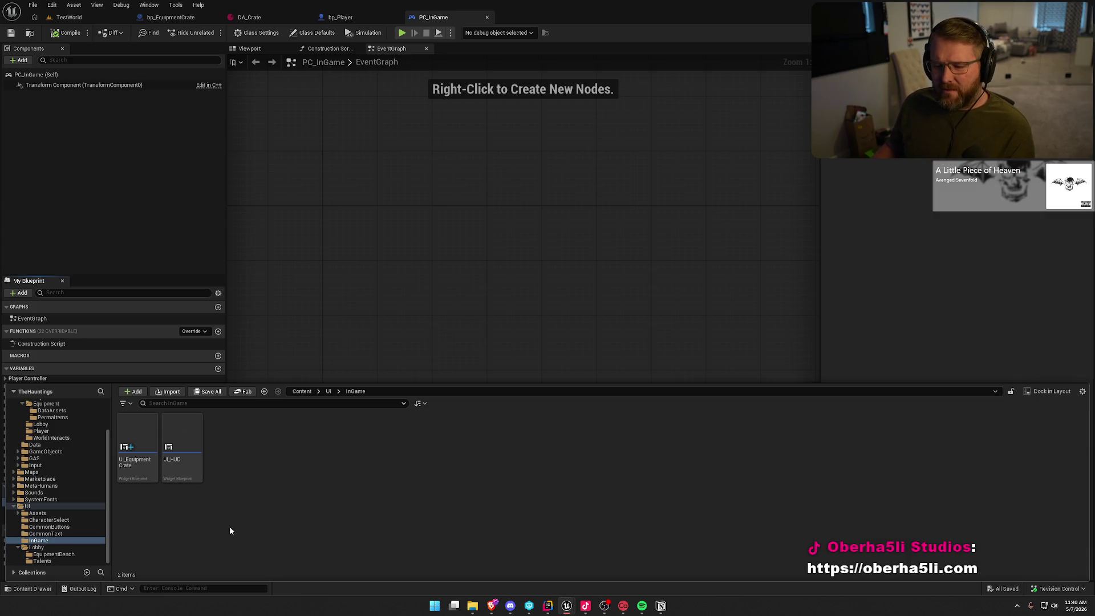
pyautogui.doubleClick(137, 442)
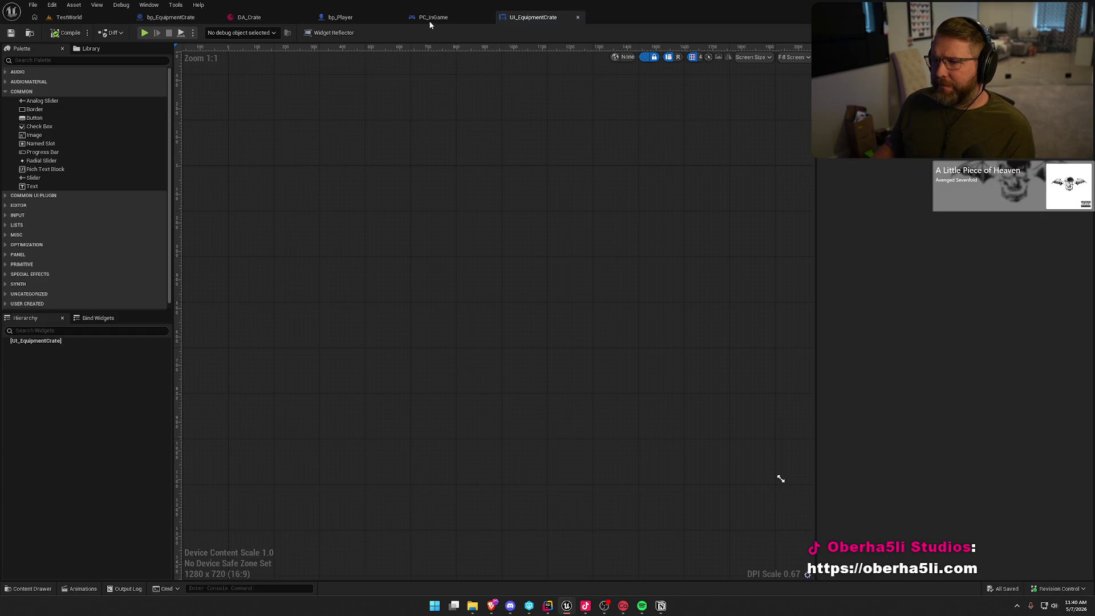
# Add an Overlay filling the UI_EquipmentCrate canvas and save the widget.
pyautogui.hotkey('ctrl', 'space')
pyautogui.hotkey('ctrl', 'space')
pyautogui.click(934, 256)
pyautogui.click(527, 19)
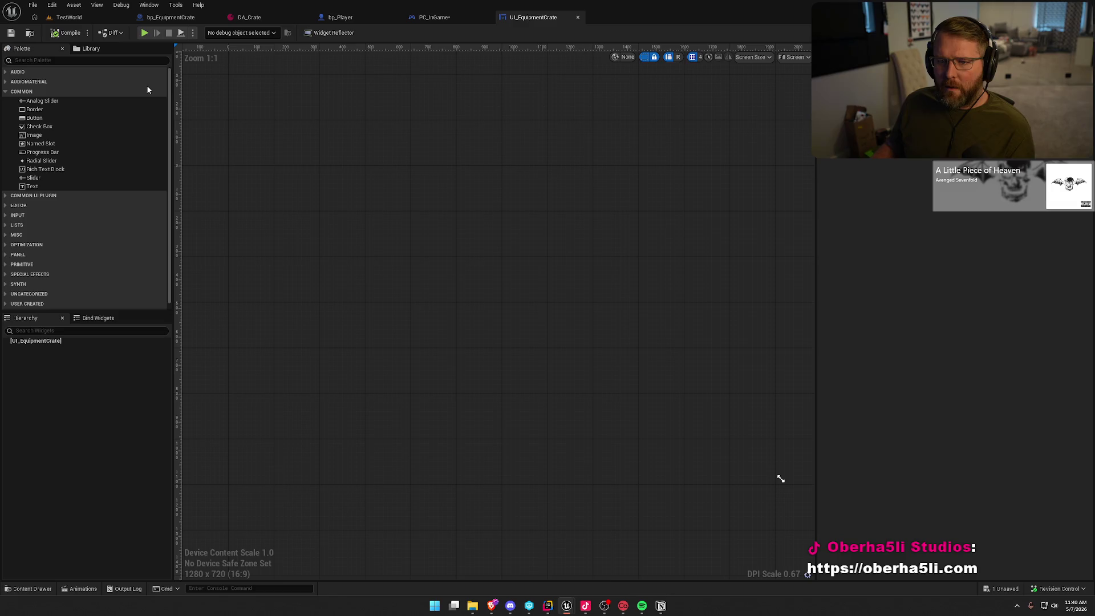
pyautogui.click(38, 60)
pyautogui.write('ober')
pyautogui.press('BackSpace')
pyautogui.press('BackSpace')
pyautogui.press('BackSpace')
pyautogui.write('ver')
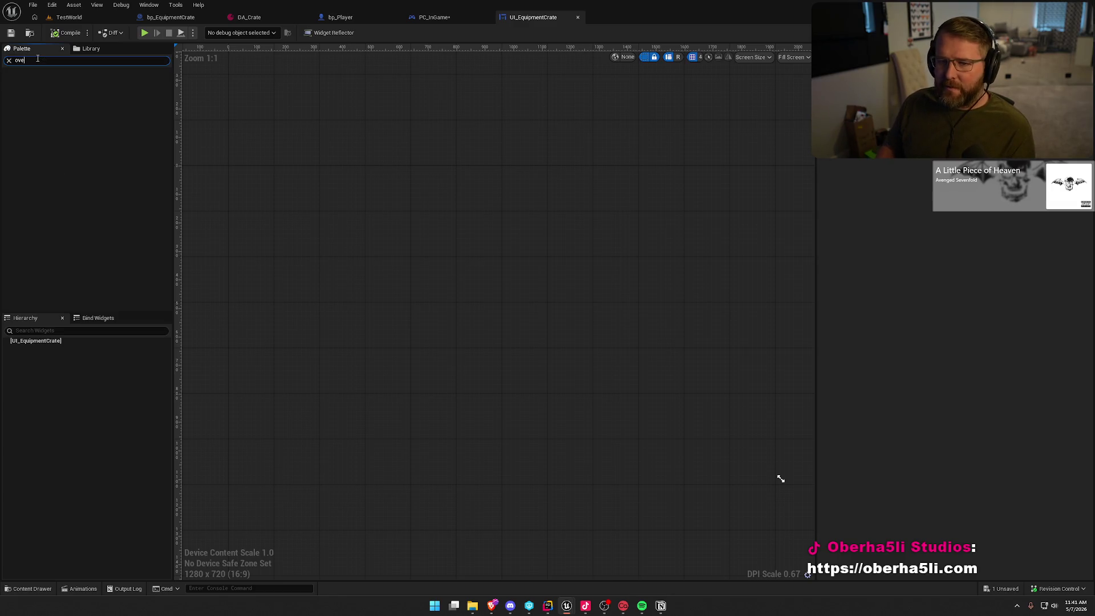
pyautogui.moveTo(35, 81); pyautogui.dragTo(422, 137)
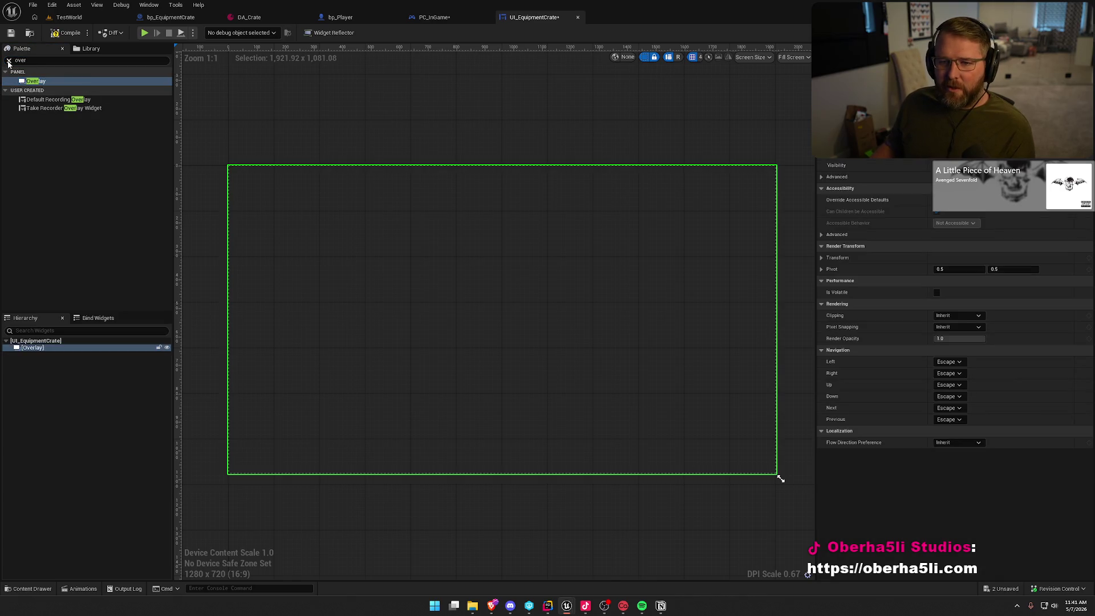
pyautogui.click(9, 60)
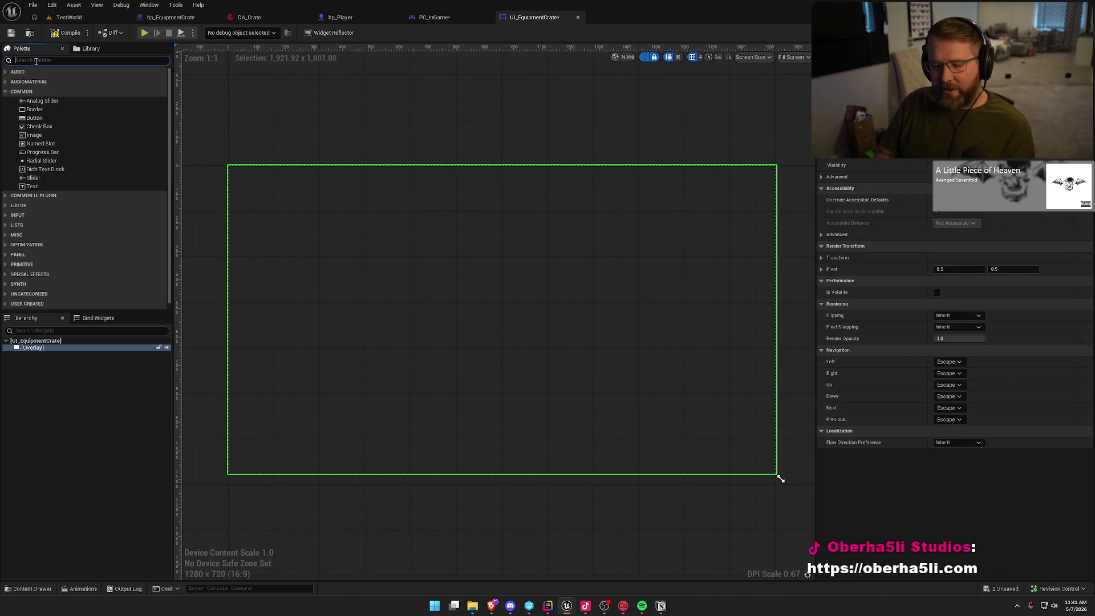
pyautogui.write('ob')
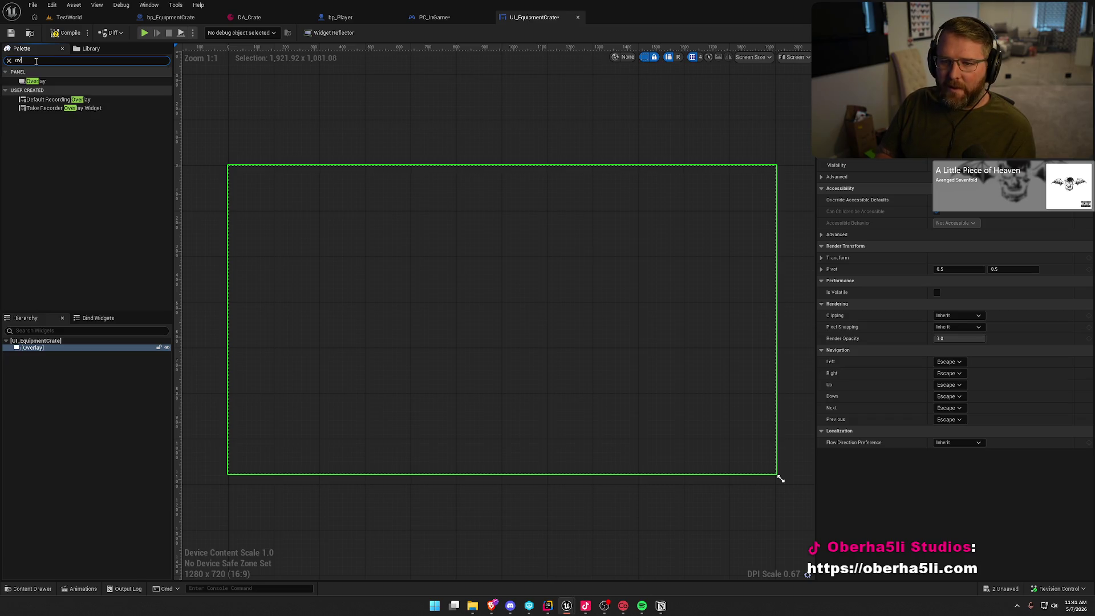
pyautogui.click(8, 60)
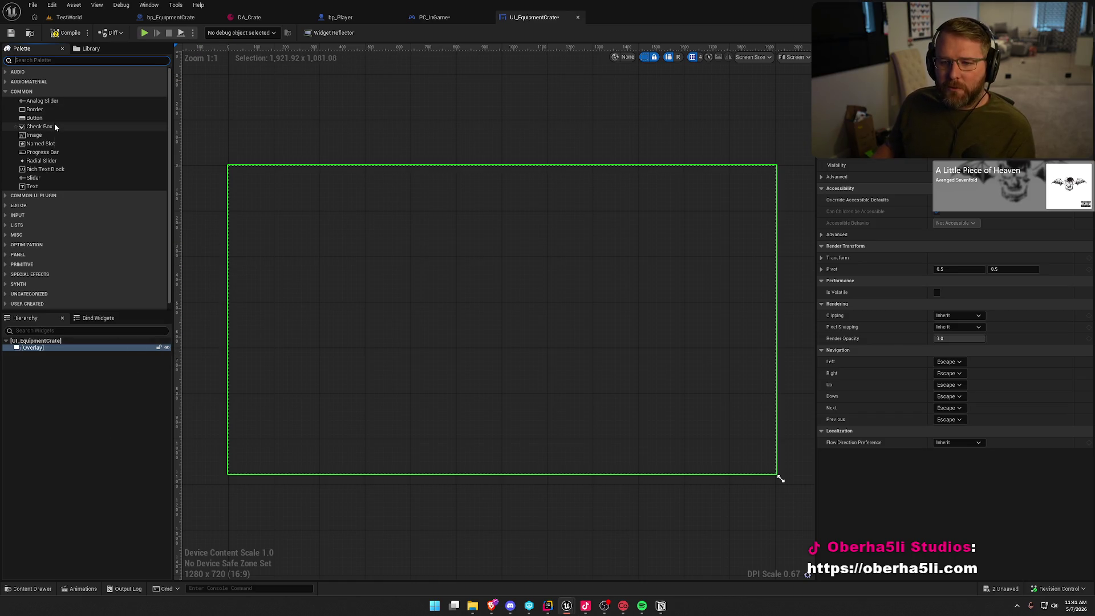
pyautogui.hotkey('ctrl', 's')
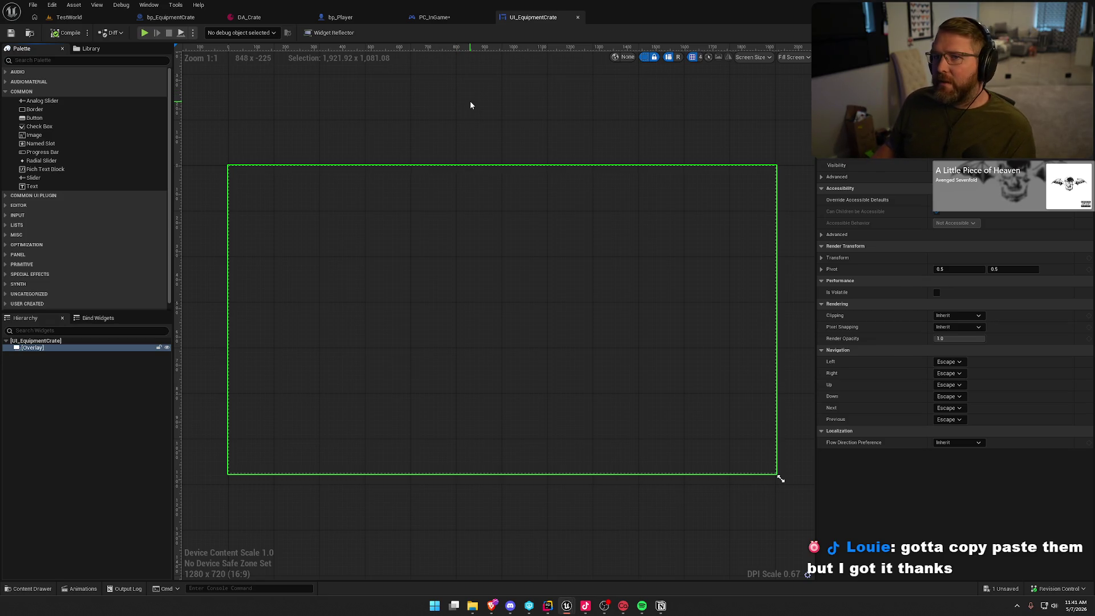
# Search the palette for 'button' and drop a UI Generic Button into the Overlay.
pyautogui.click(7, 92)
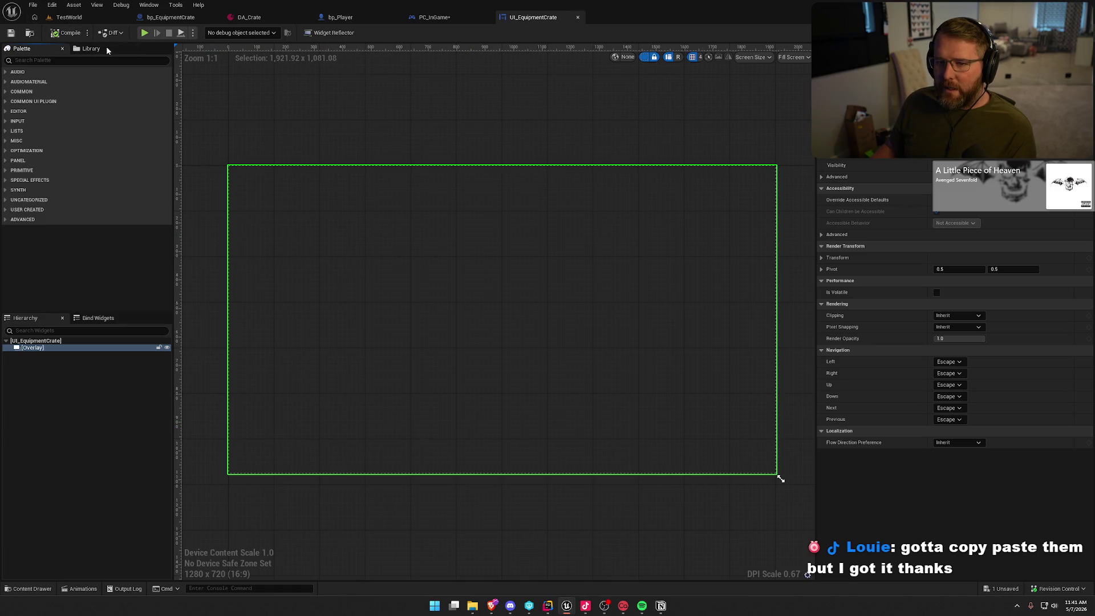
pyautogui.click(86, 60)
pyautogui.write('button')
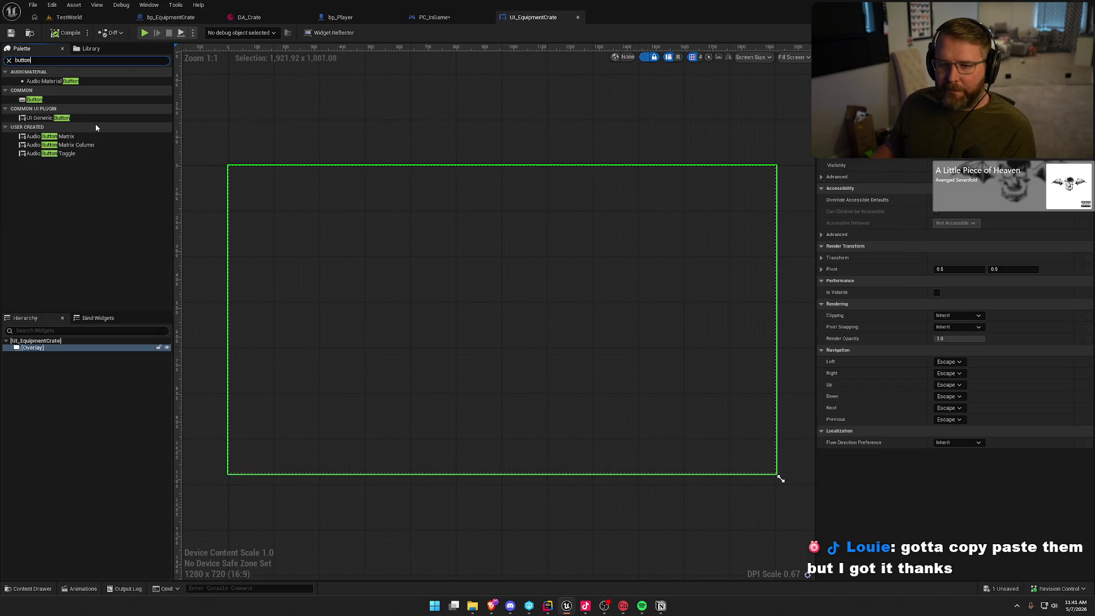
pyautogui.moveTo(50, 118)
pyautogui.mouseDown()
pyautogui.moveTo(460, 280)
pyautogui.moveTo(480, 316)
pyautogui.mouseUp()
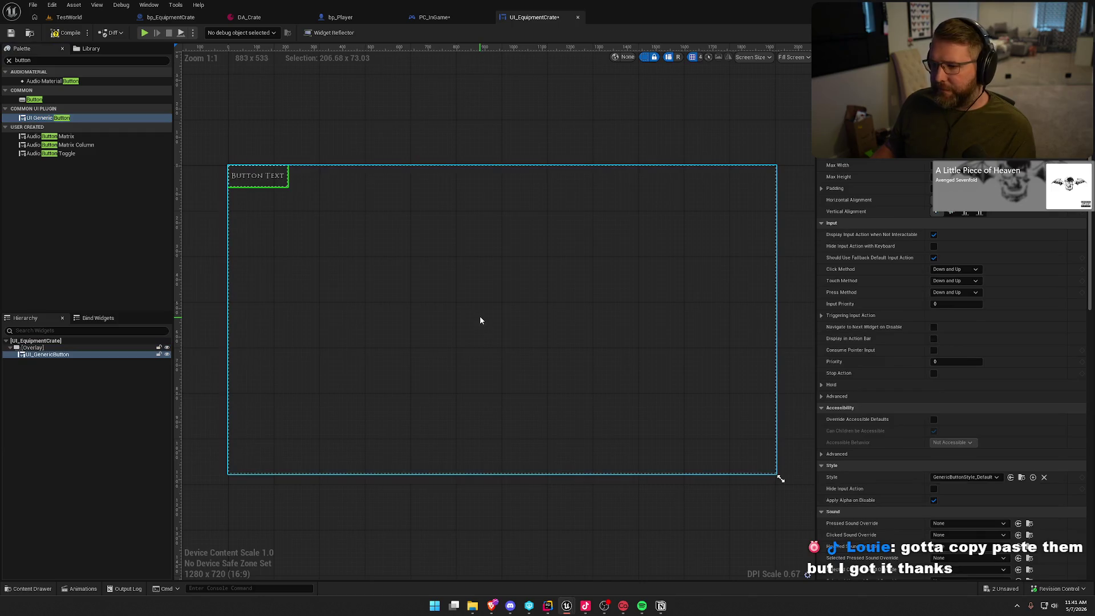
# Align the button bottom-centre with 75 bottom padding and save.
pyautogui.click(950, 200)
pyautogui.click(965, 211)
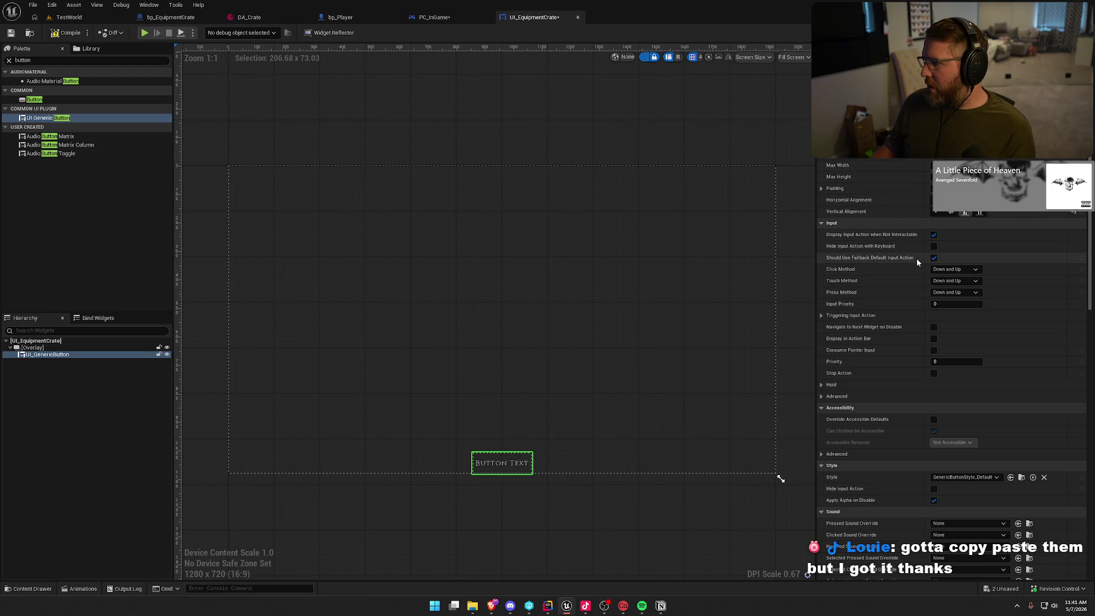
pyautogui.click(822, 188)
pyautogui.click(938, 234)
pyautogui.write('75')
pyautogui.press('Return')
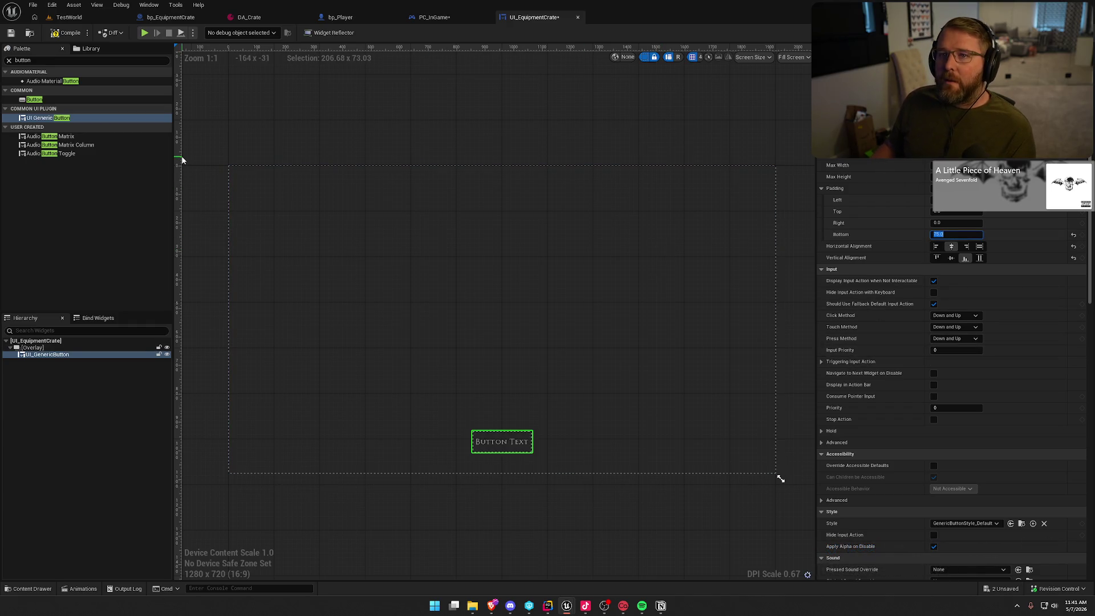
pyautogui.hotkey('ctrl', 's')
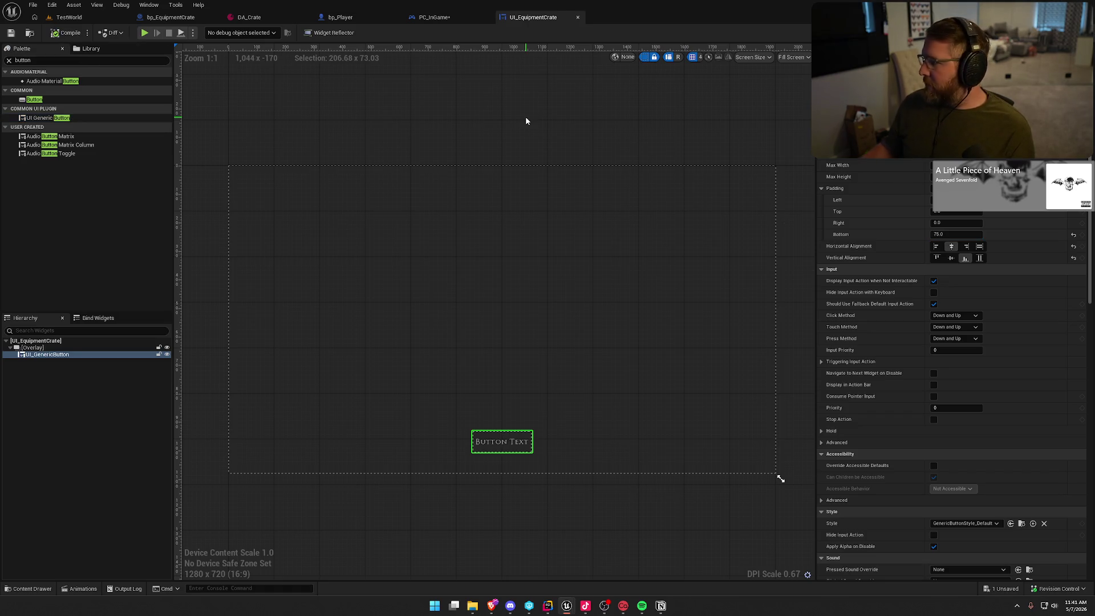
# Label the button 'Close' and create its On Clicked event.
pyautogui.scroll(-3, 918, 346)
pyautogui.scroll(-20, 922, 344)
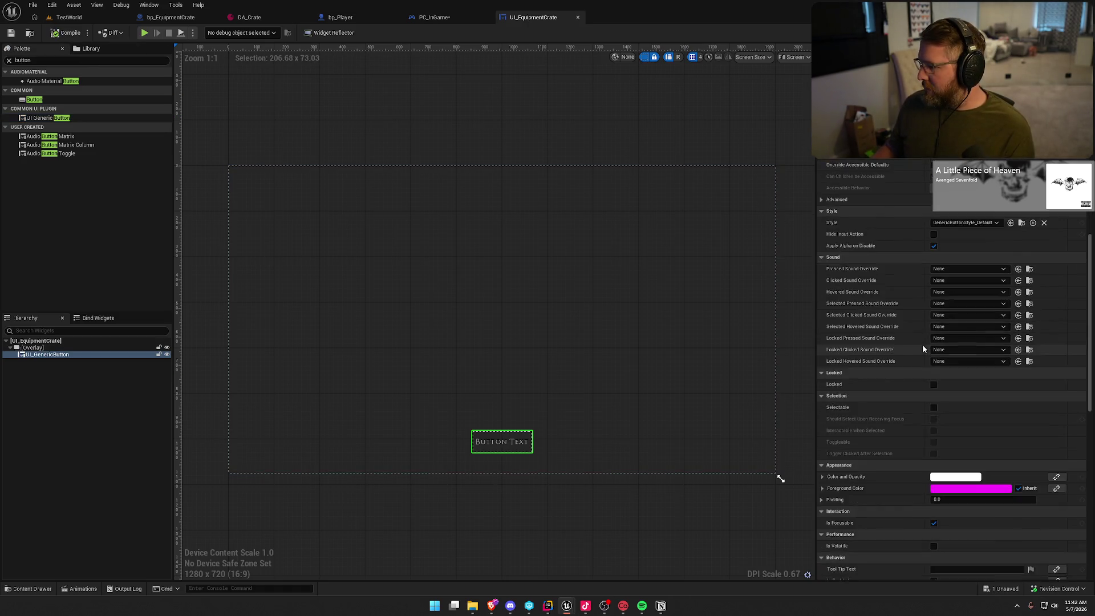
pyautogui.click(961, 320)
pyautogui.write('Close')
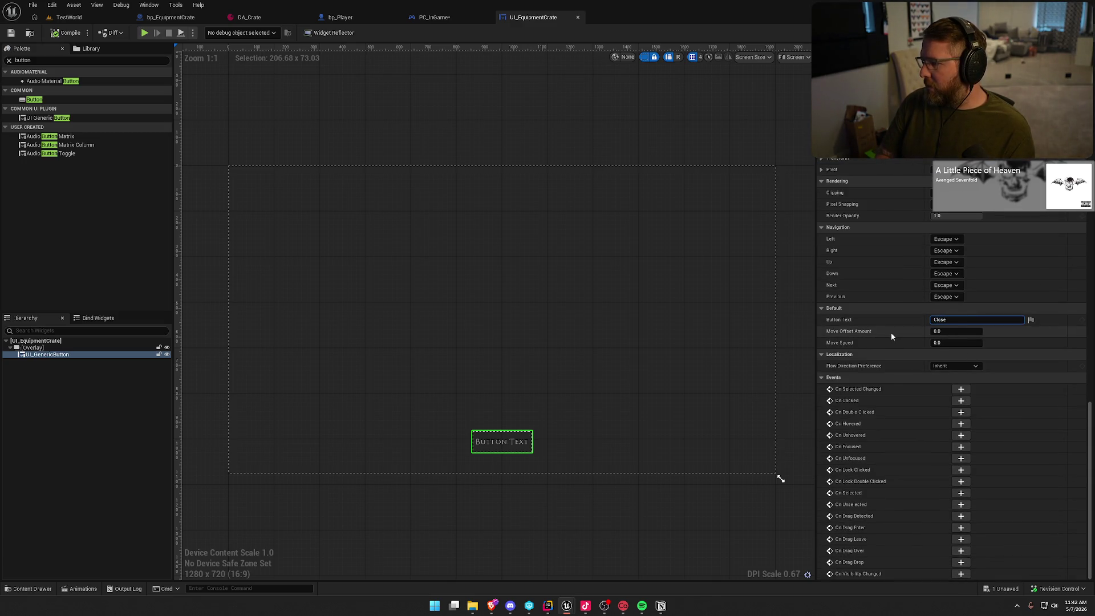
pyautogui.write(' E')
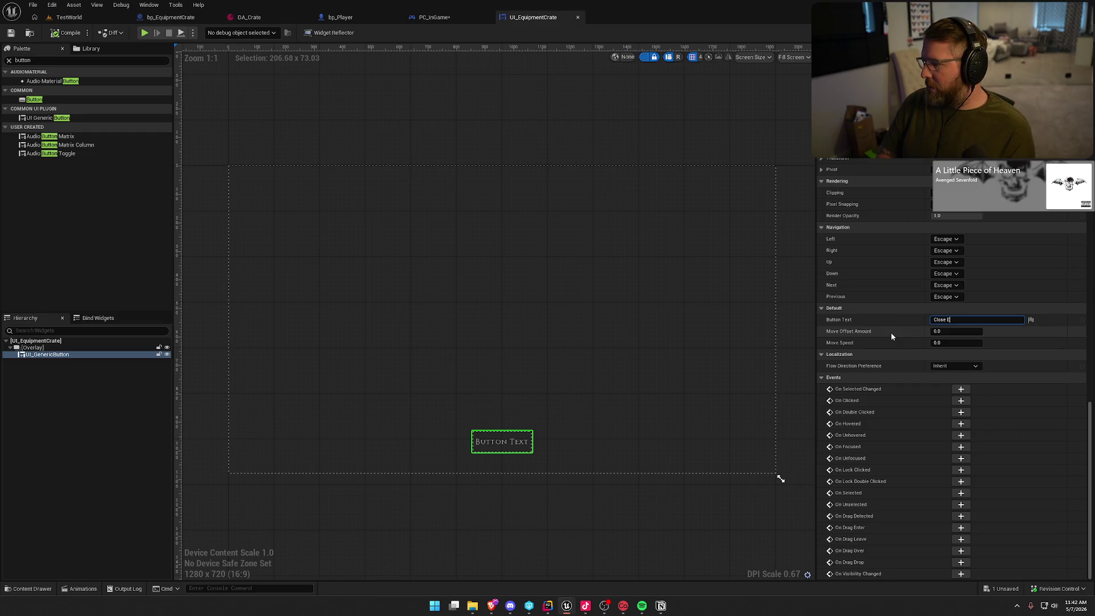
pyautogui.press('Return')
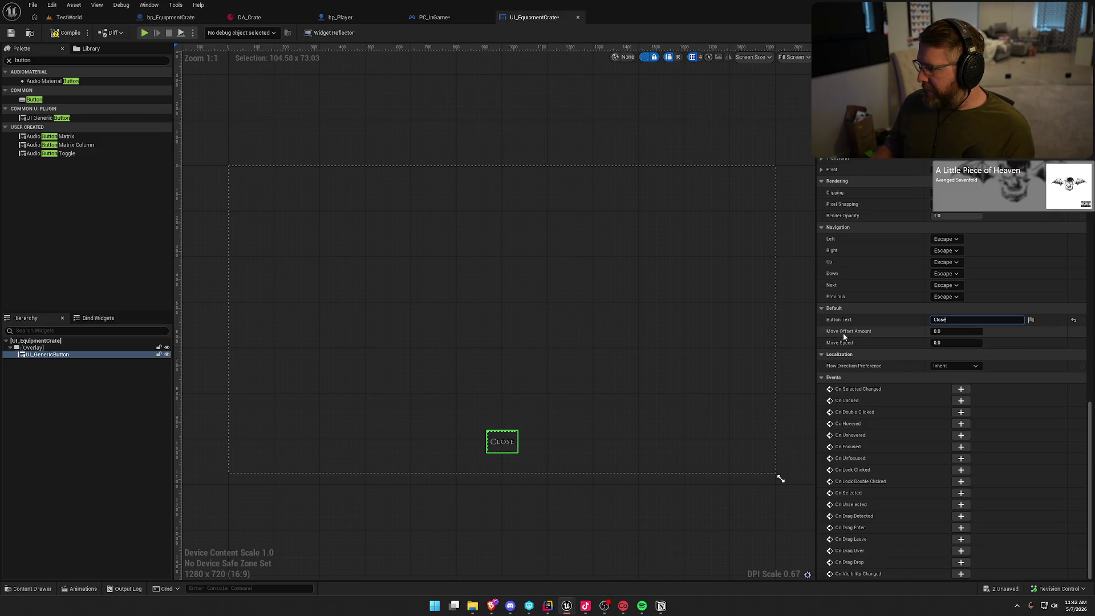
pyautogui.scroll(3, 1020, 469)
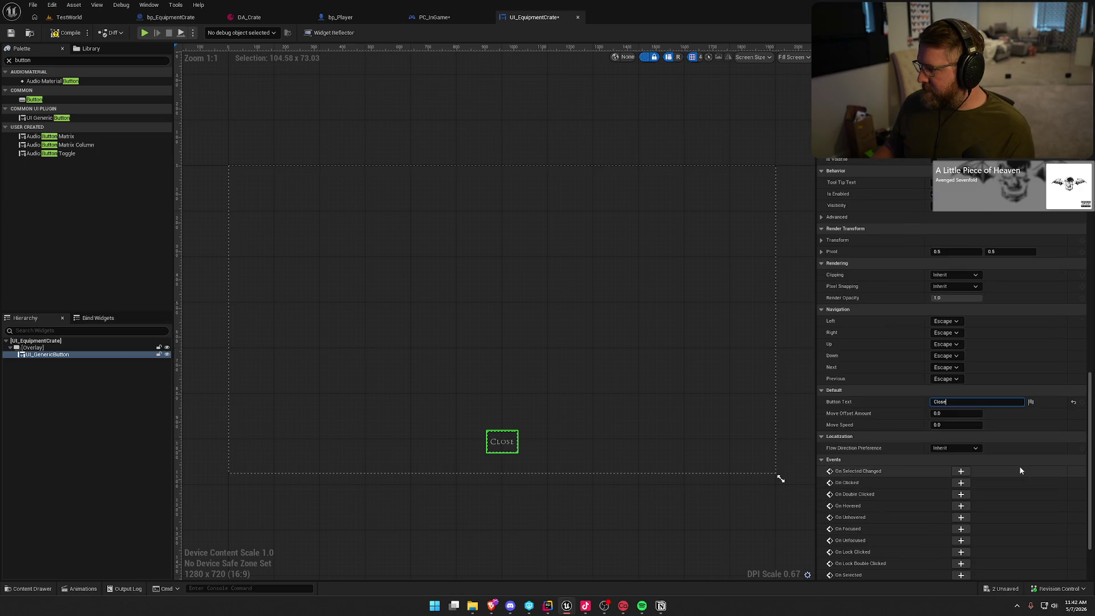
pyautogui.click(982, 488)
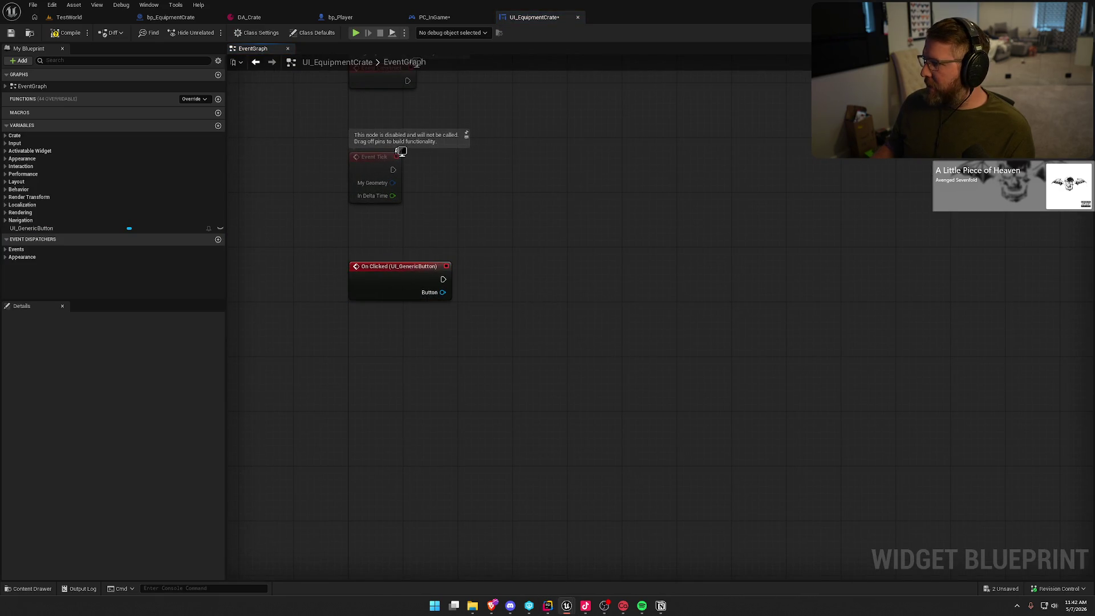
pyautogui.hotkey('alt', 'Tab')
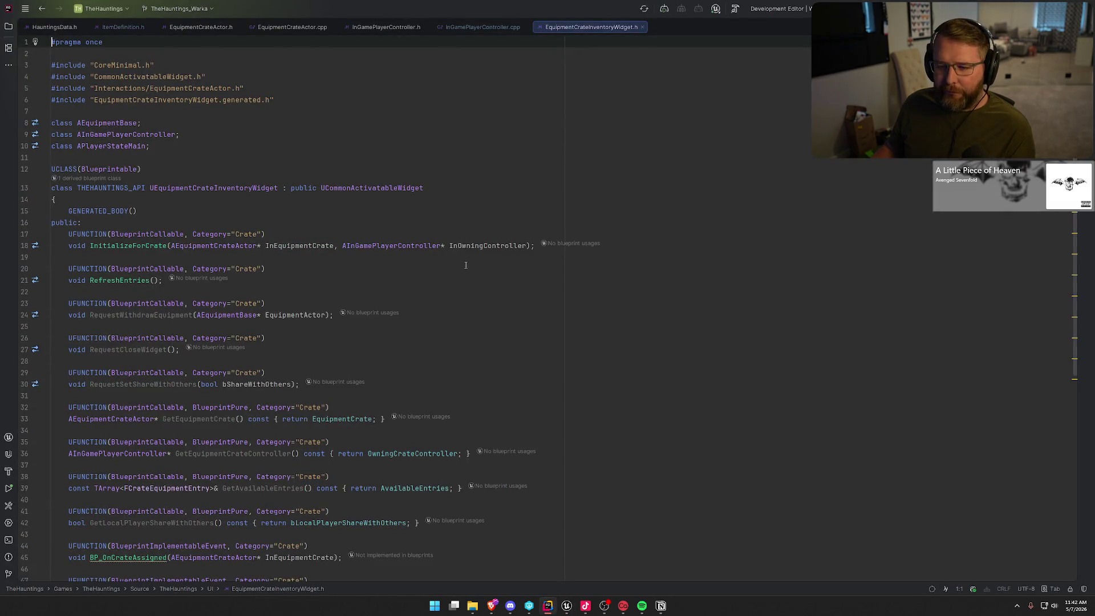
# Check EquipmentCrateInventoryWidget.h's BlueprintCallable Crate functions like RequestCloseWidget, then return to Unreal.
pyautogui.scroll(-2, 508, 314)
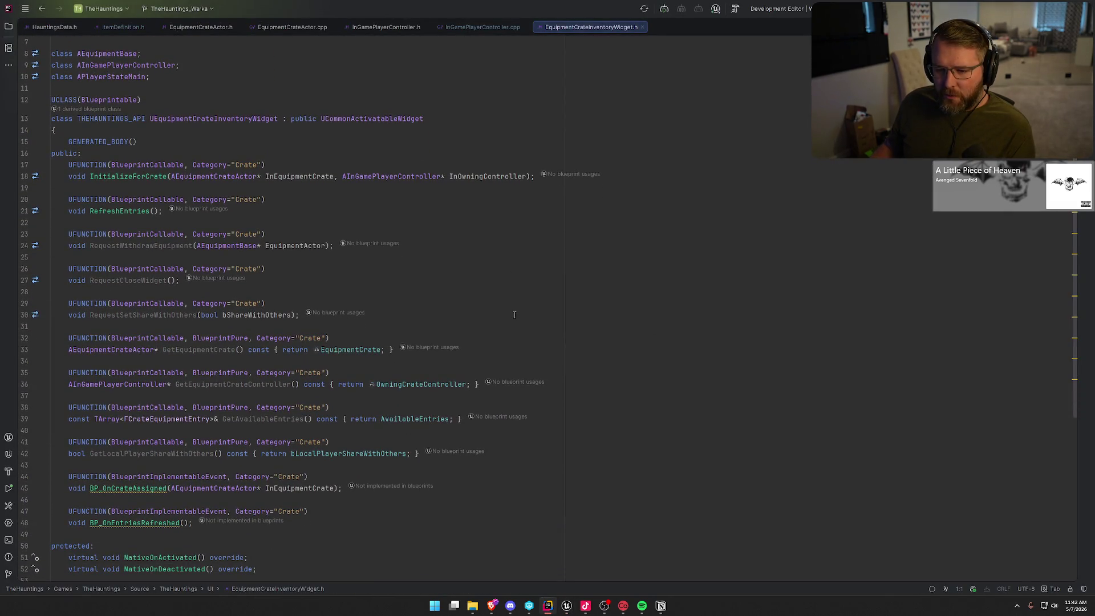
pyautogui.scroll(-6, 514, 315)
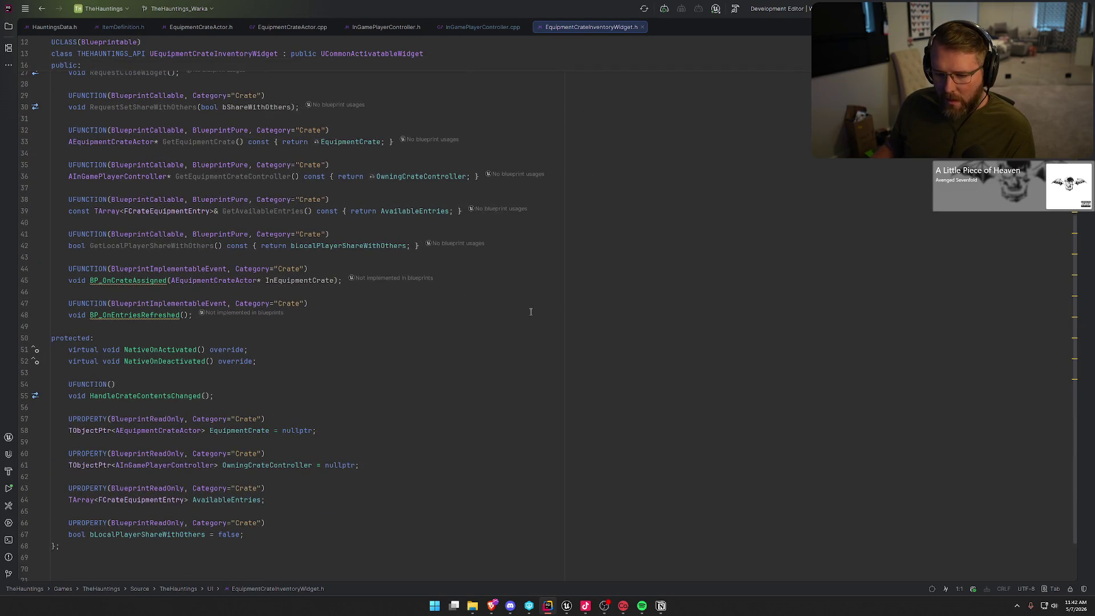
pyautogui.scroll(2, 542, 315)
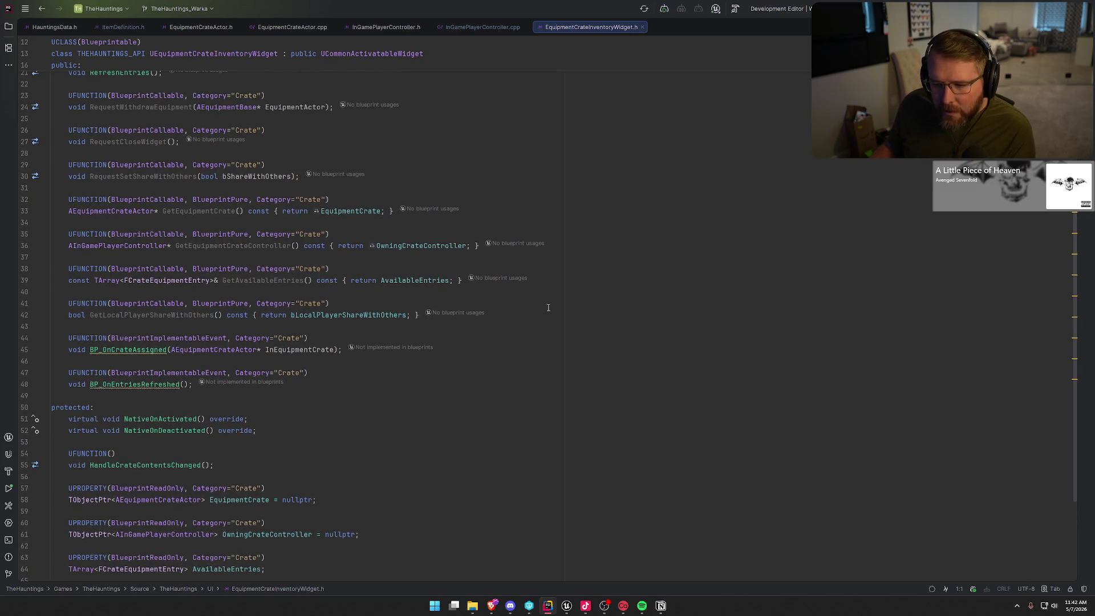
pyautogui.scroll(1, 245, 279)
pyautogui.scroll(1, 200, 265)
pyautogui.scroll(2, 203, 285)
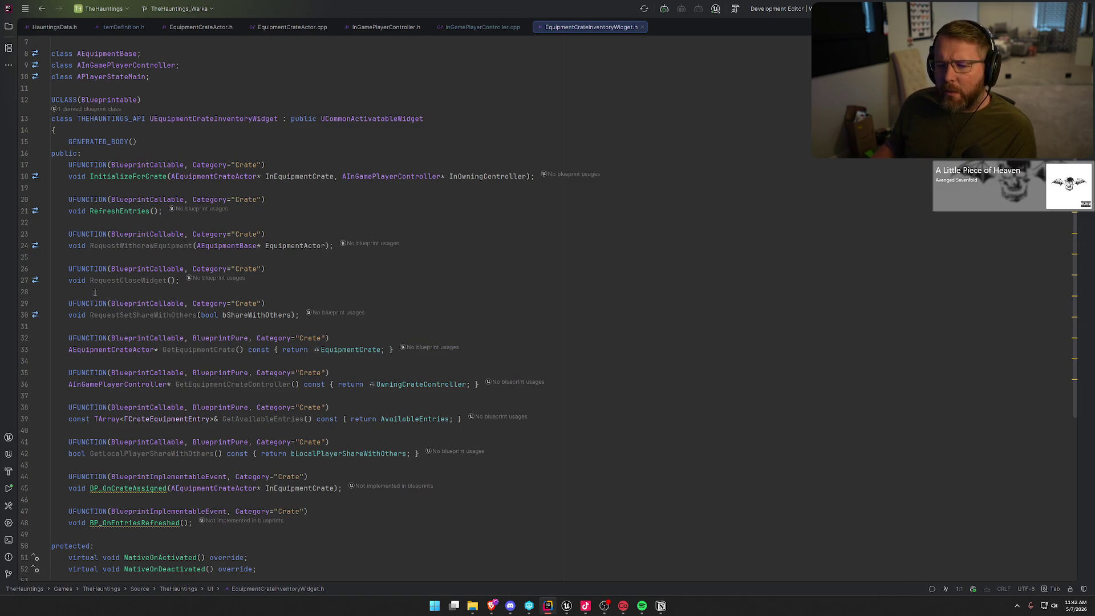
pyautogui.hotkey('alt', 'Tab')
# Connect the On Clicked event to a new Request Close Widget node.
pyautogui.moveTo(443, 279); pyautogui.dragTo(503, 285)
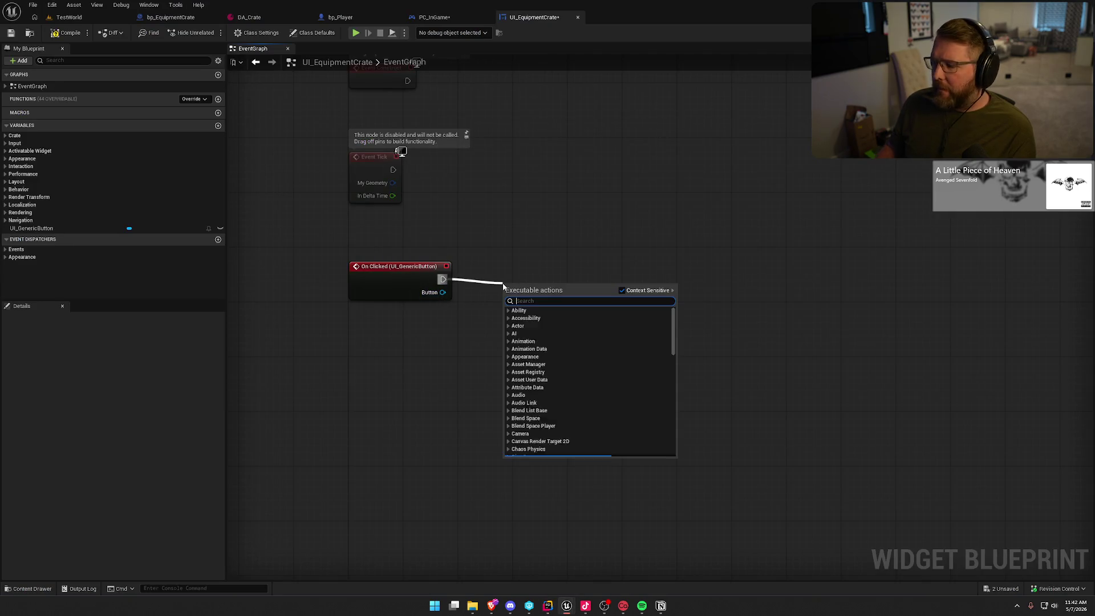
pyautogui.write('requie')
pyautogui.press('BackSpace')
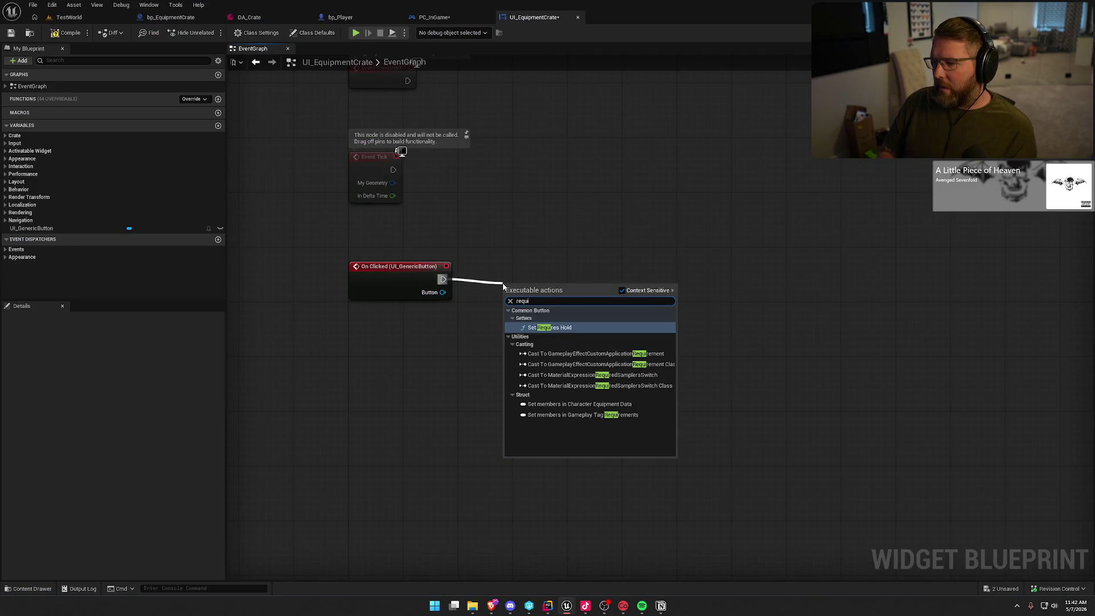
pyautogui.press('BackSpace')
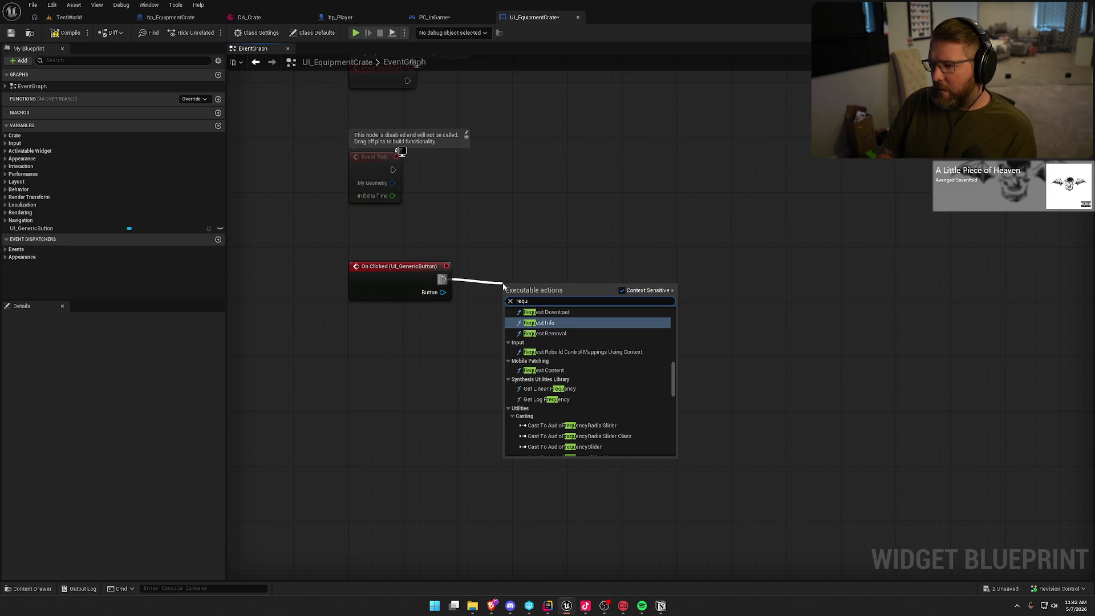
pyautogui.write('est close')
pyautogui.press('Return')
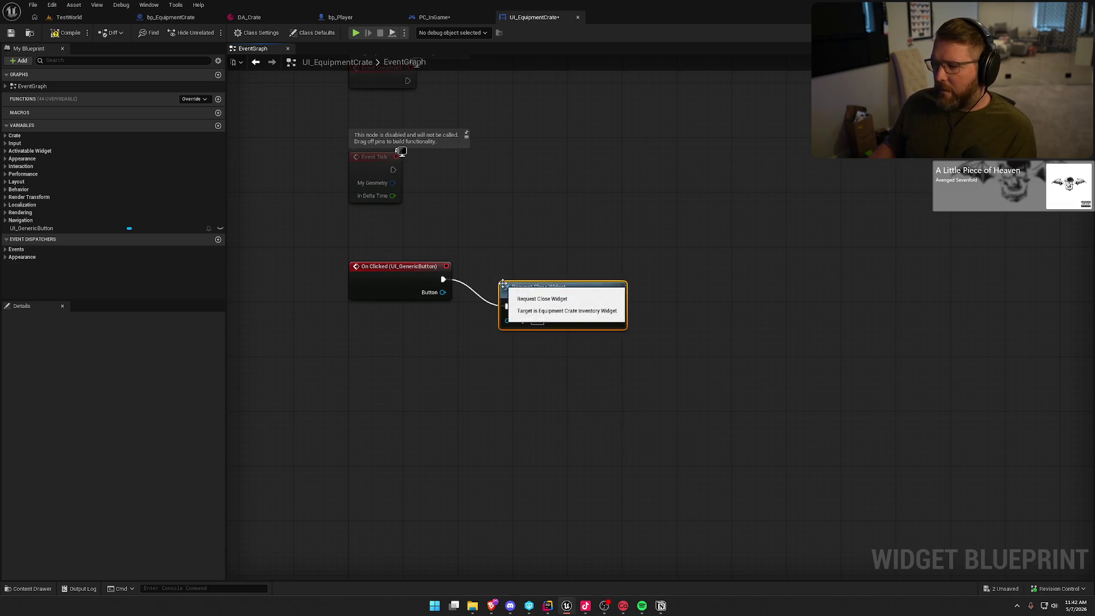
pyautogui.moveTo(544, 299); pyautogui.dragTo(552, 272)
pyautogui.click(479, 242)
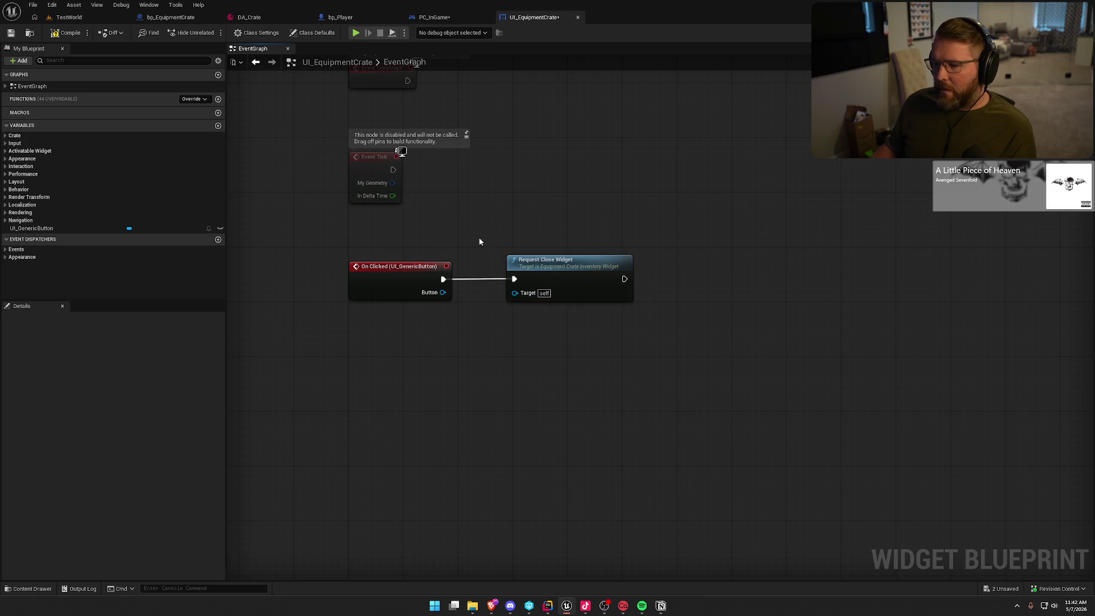
# Compile and save UI_EquipmentCrate, then play the TestWorld level.
pyautogui.click(67, 33)
pyautogui.click(69, 17)
pyautogui.click(236, 33)
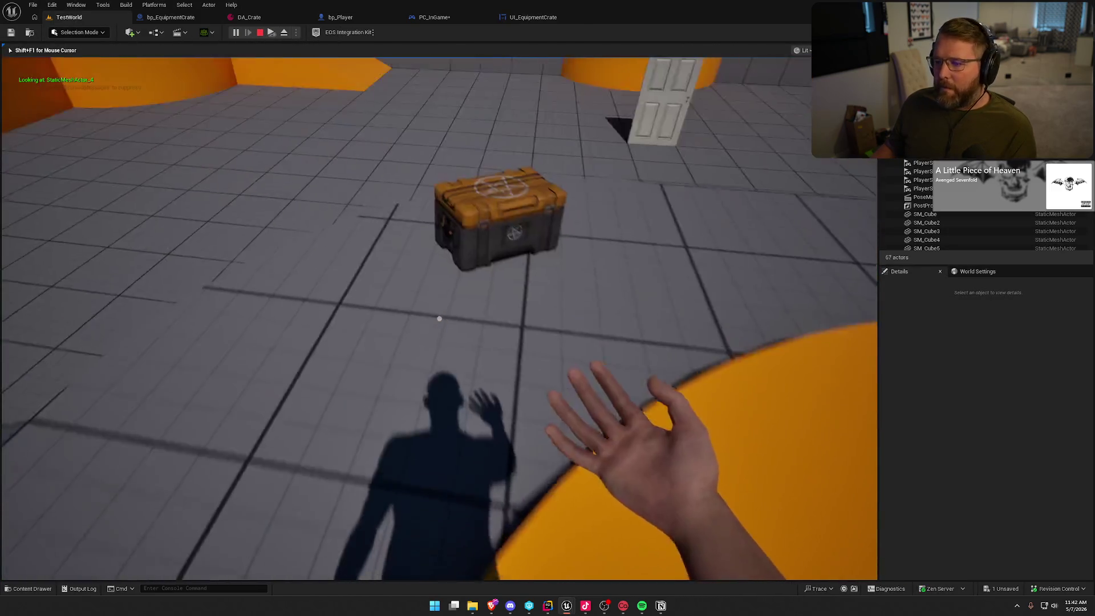
# In play, open the crate UI, dismiss it with Close, and stop the session.
pyautogui.press('w')
pyautogui.press('e')
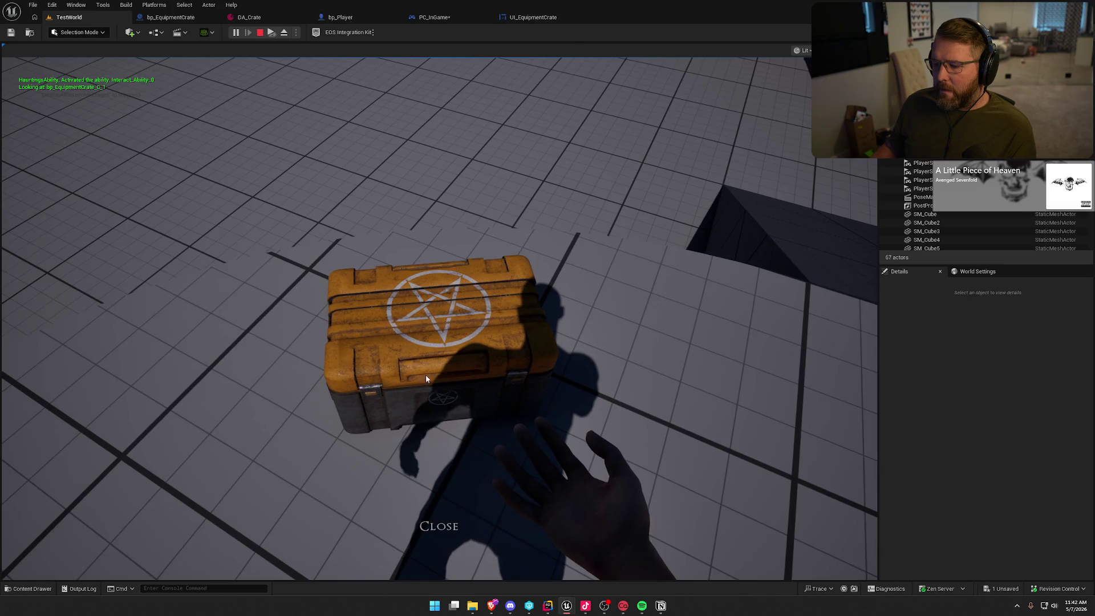
pyautogui.click(439, 526)
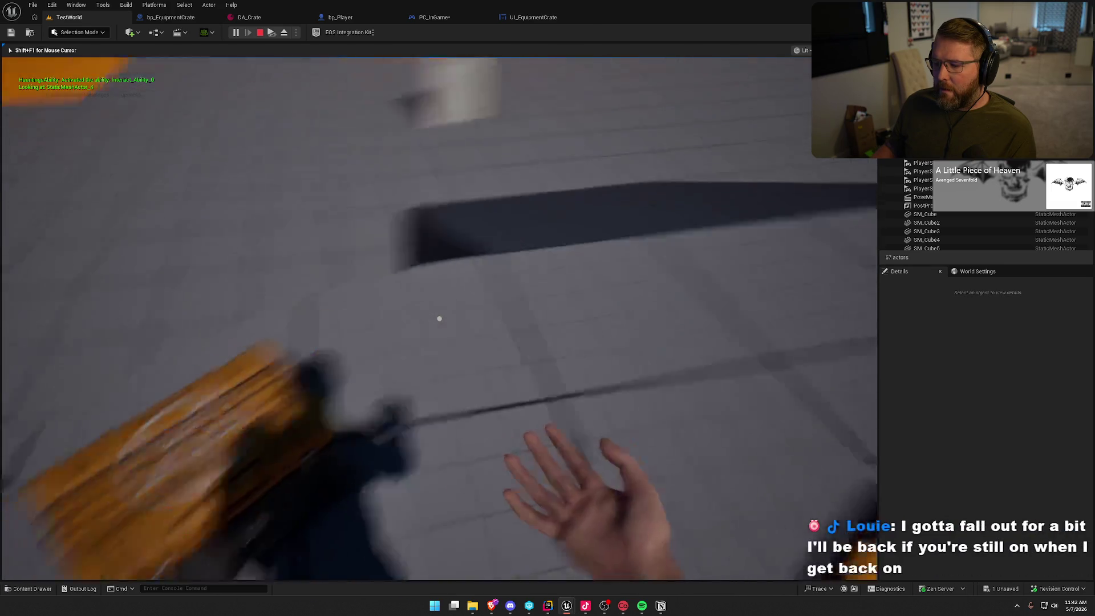
pyautogui.press('shift')
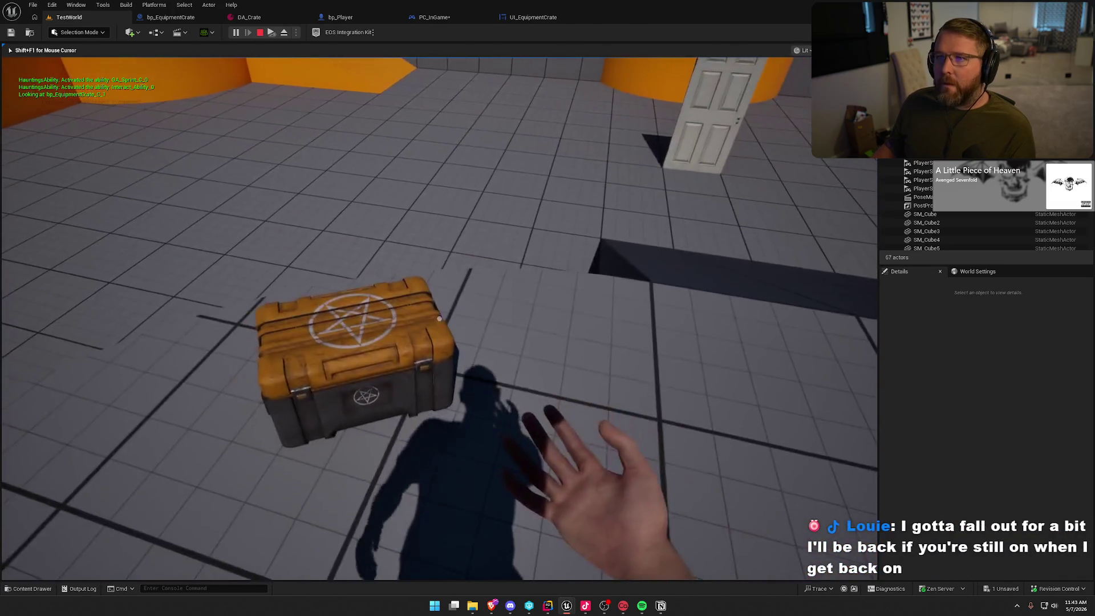
pyautogui.press('Escape')
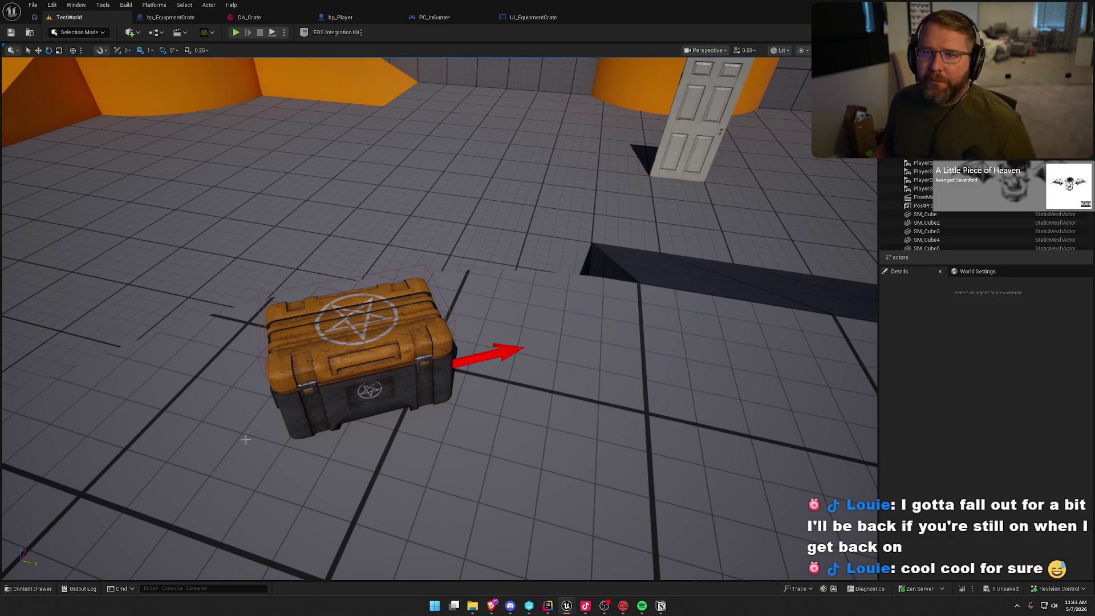
pyautogui.scroll(-3, 275, 400)
pyautogui.moveTo(275, 399)
pyautogui.mouseDown()
pyautogui.moveTo(308, 398)
pyautogui.moveTo(288, 395)
pyautogui.mouseUp()
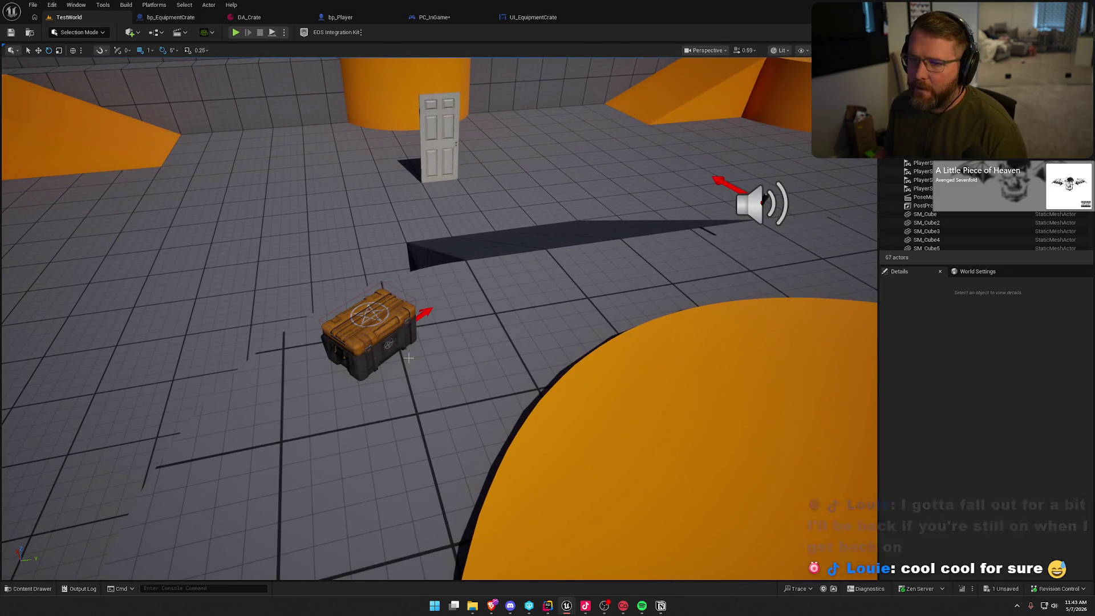
# Realign the On Clicked and Request Close Widget nodes in UI_EquipmentCrate's event graph.
pyautogui.click(536, 17)
pyautogui.moveTo(550, 271); pyautogui.dragTo(556, 271)
pyautogui.moveTo(354, 250); pyautogui.dragTo(548, 280)
pyautogui.moveTo(370, 276); pyautogui.dragTo(370, 269)
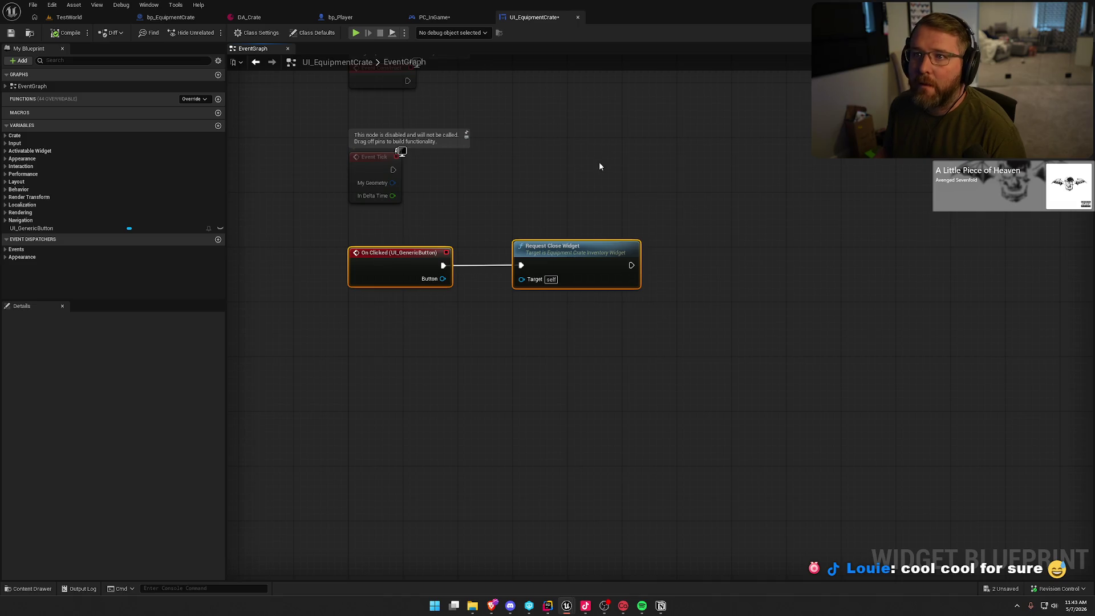
# Delete the disabled Event Pre Construct, Construct and Tick nodes from the UI_EquipmentCrate graph.
pyautogui.moveTo(575, 147); pyautogui.dragTo(555, 252)
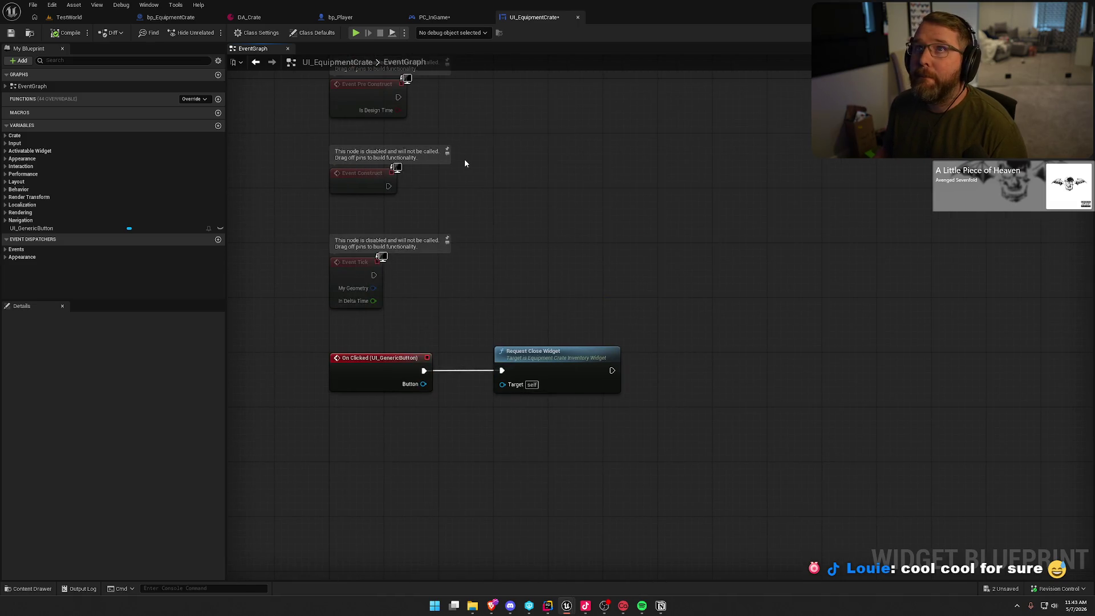
pyautogui.moveTo(502, 203); pyautogui.dragTo(454, 316)
pyautogui.moveTo(416, 399); pyautogui.dragTo(321, 162)
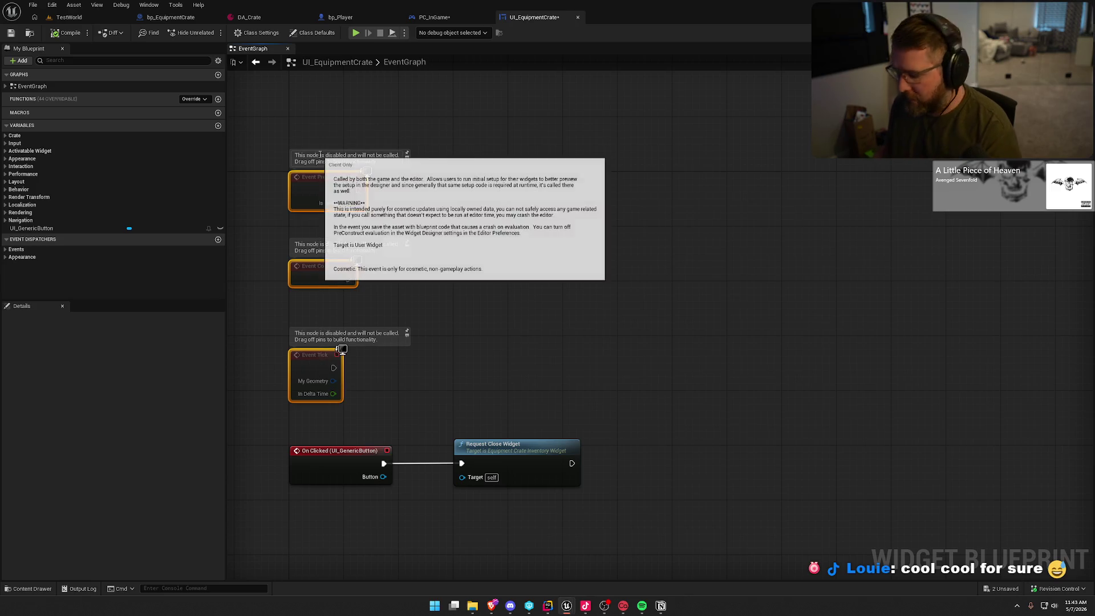
pyautogui.press('Delete')
pyautogui.hotkey('ctrl', 'a')
pyautogui.moveTo(306, 404)
pyautogui.mouseDown()
pyautogui.moveTo(347, 206)
pyautogui.moveTo(320, 177)
pyautogui.mouseUp()
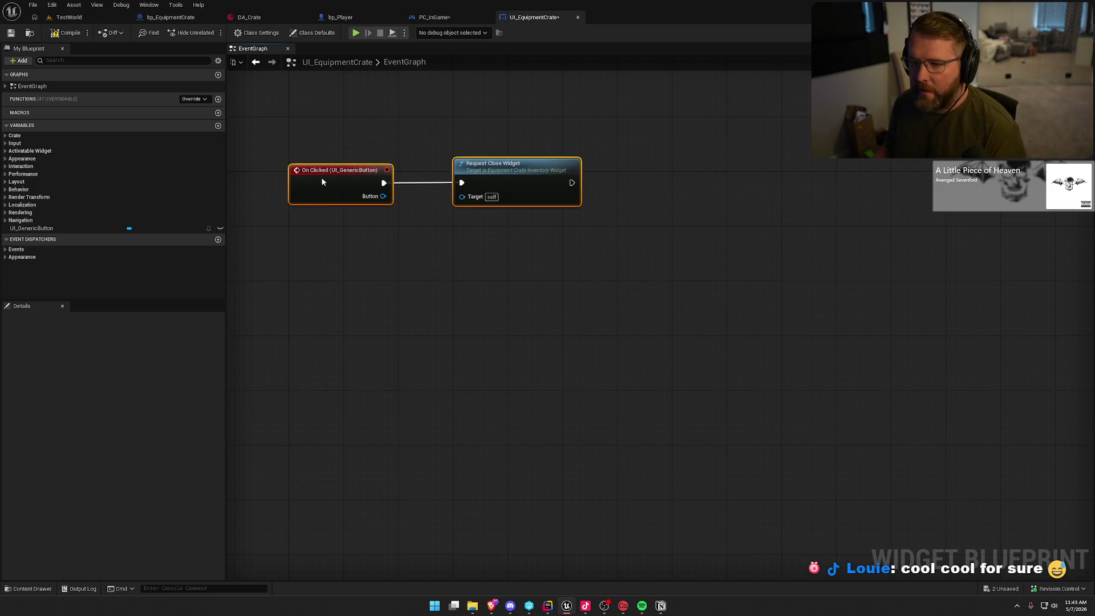
pyautogui.click(274, 126)
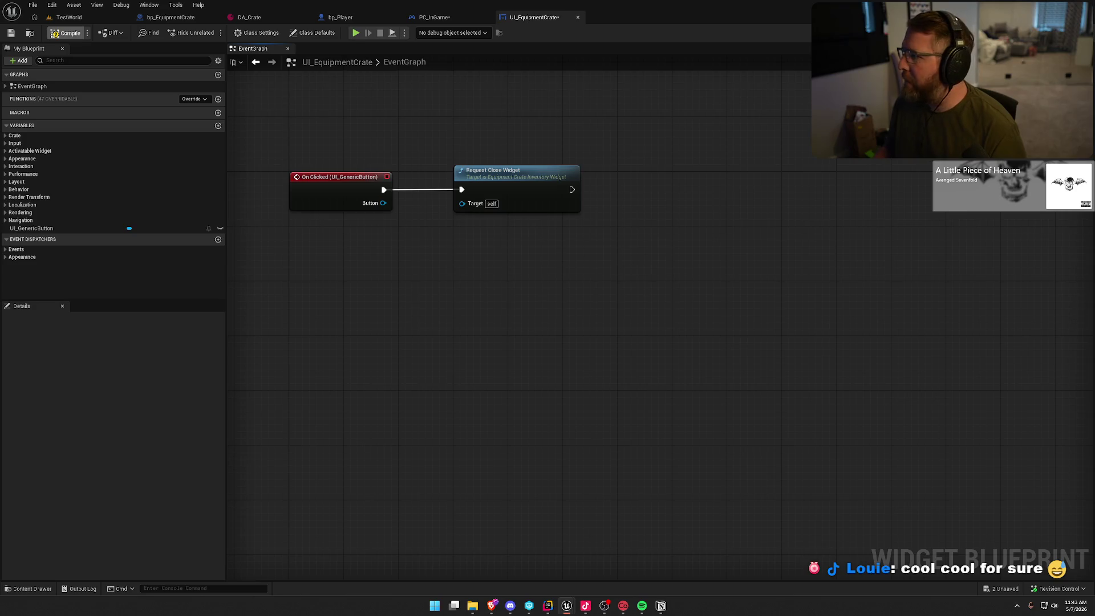
# Compile, rename the UI_GenericButton close button to ExitUIBtn in the Designer, and recompile.
pyautogui.click(66, 33)
pyautogui.click(1058, 33)
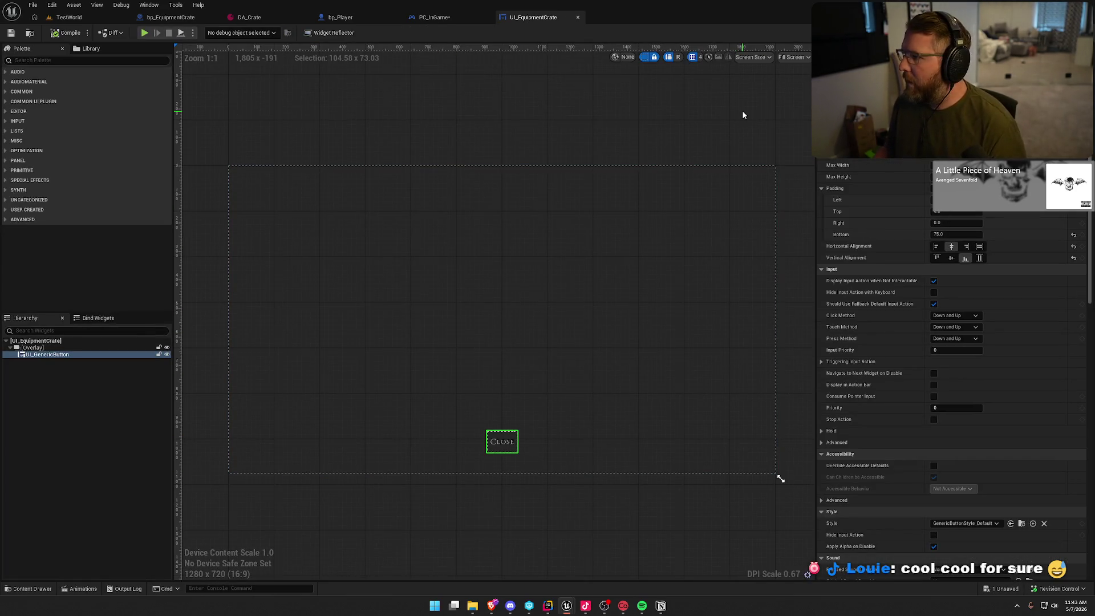
pyautogui.write('ExitUI')
pyautogui.press('Return')
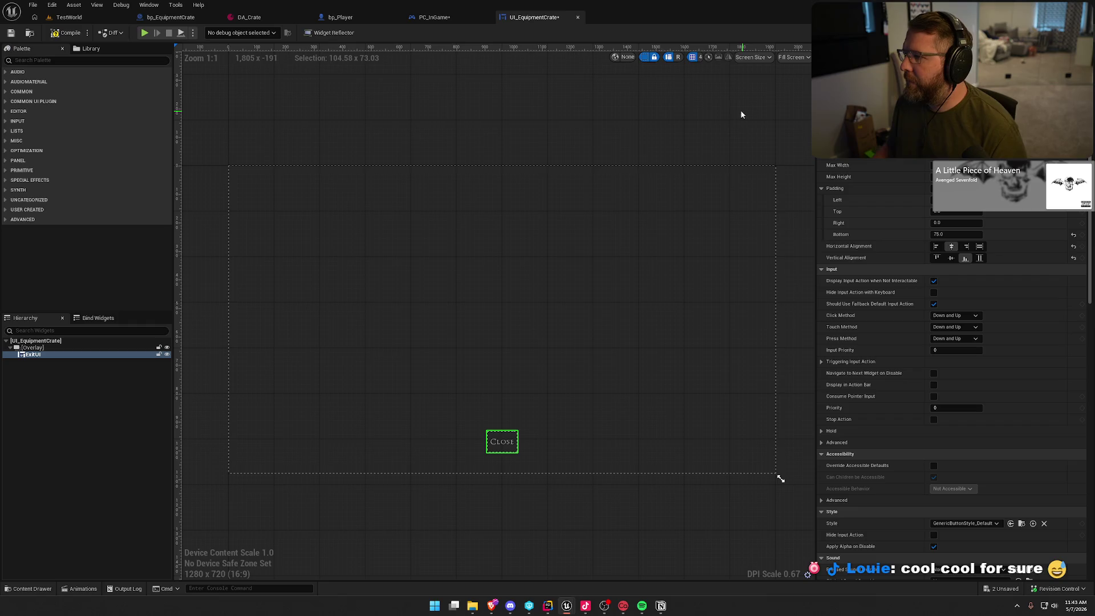
pyautogui.write('Btn')
pyautogui.click(60, 32)
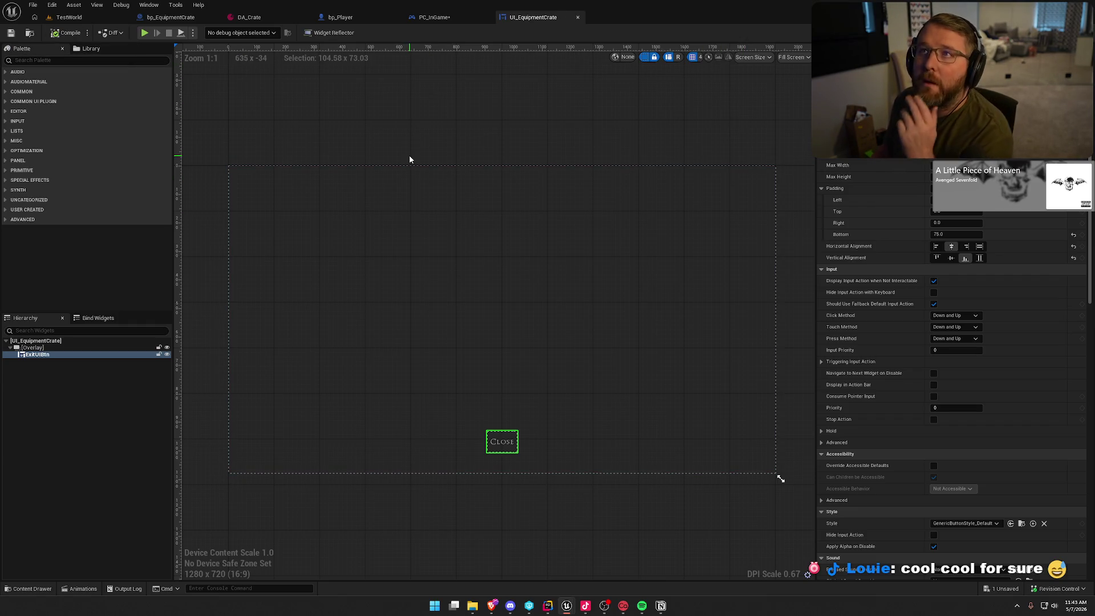
pyautogui.click(249, 18)
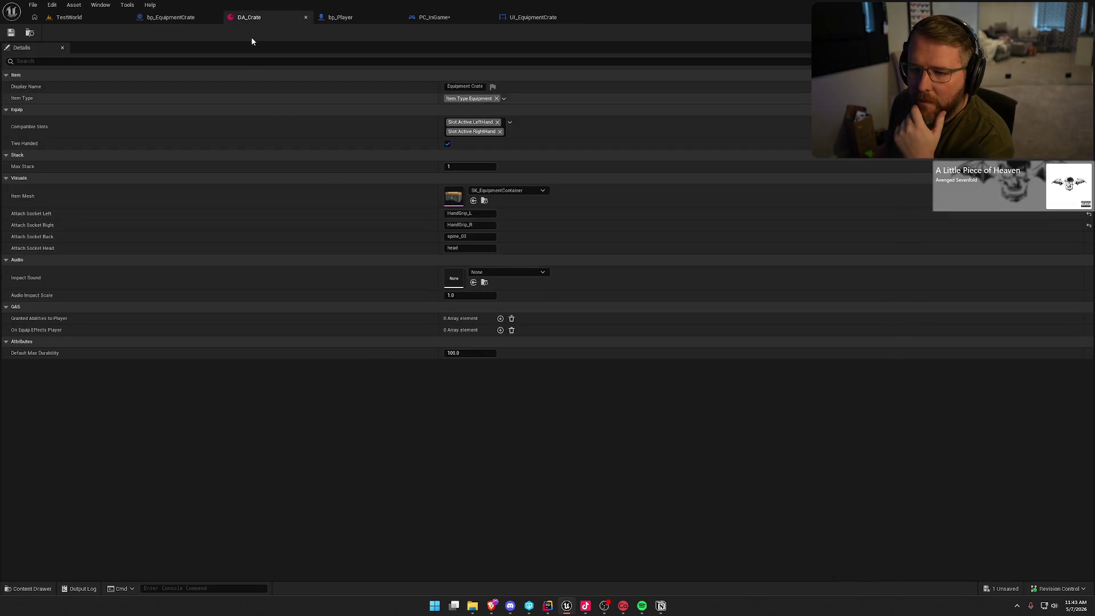
# Close DA_Crate and open bp_Flashlight from the TestWorld flashlight actor to view its Collision settings.
pyautogui.middleClick(249, 17)
pyautogui.click(97, 236)
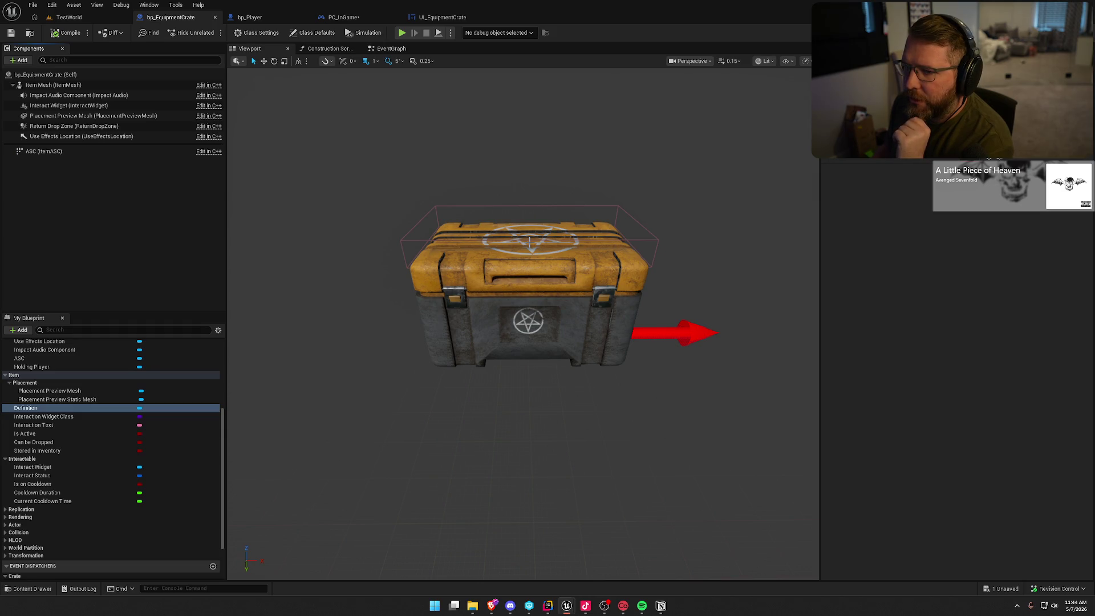
pyautogui.click(69, 17)
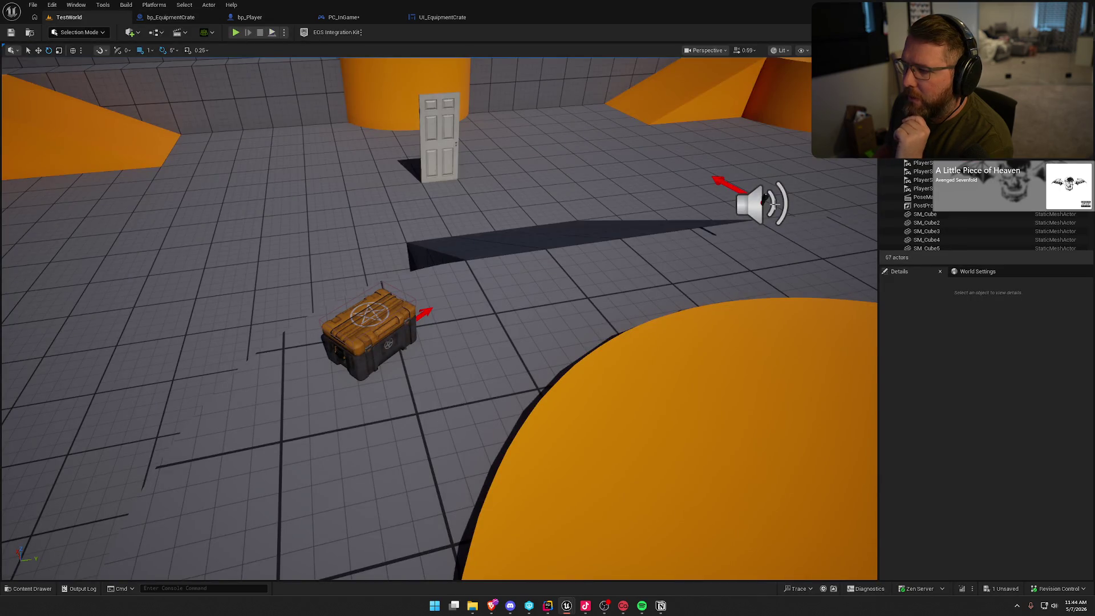
pyautogui.click(767, 197)
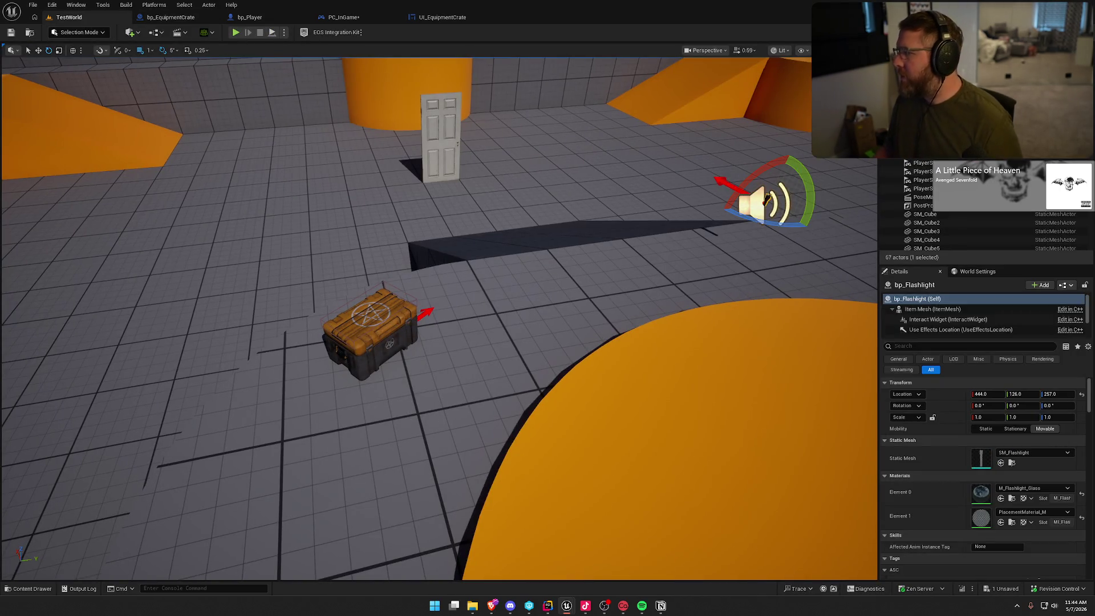
pyautogui.hotkey('ctrl', 'e')
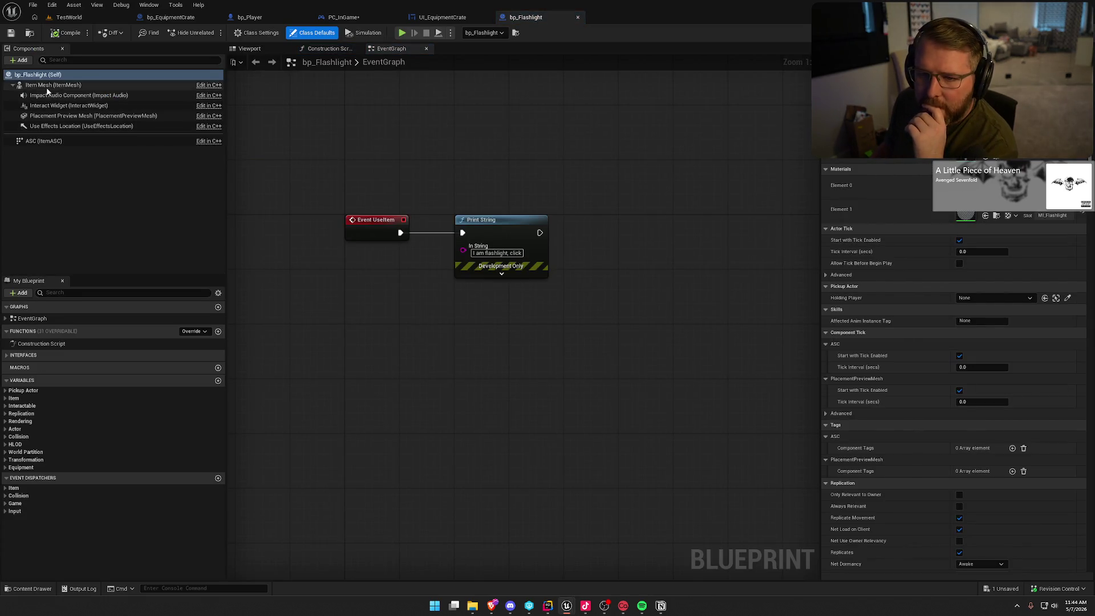
pyautogui.scroll(-10, 883, 286)
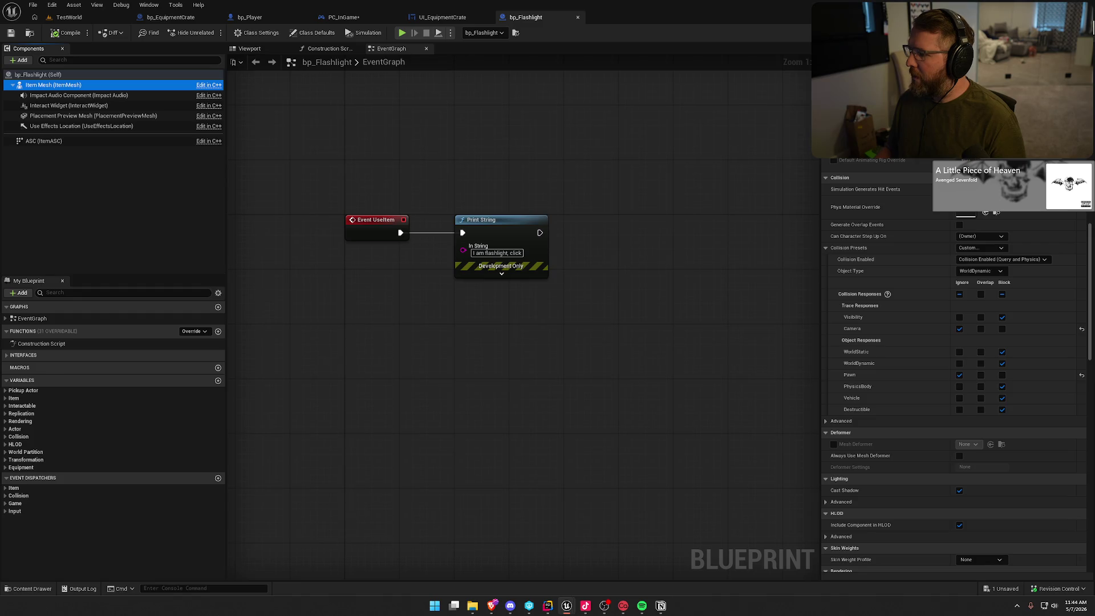
pyautogui.hotkey('alt', 'Tab')
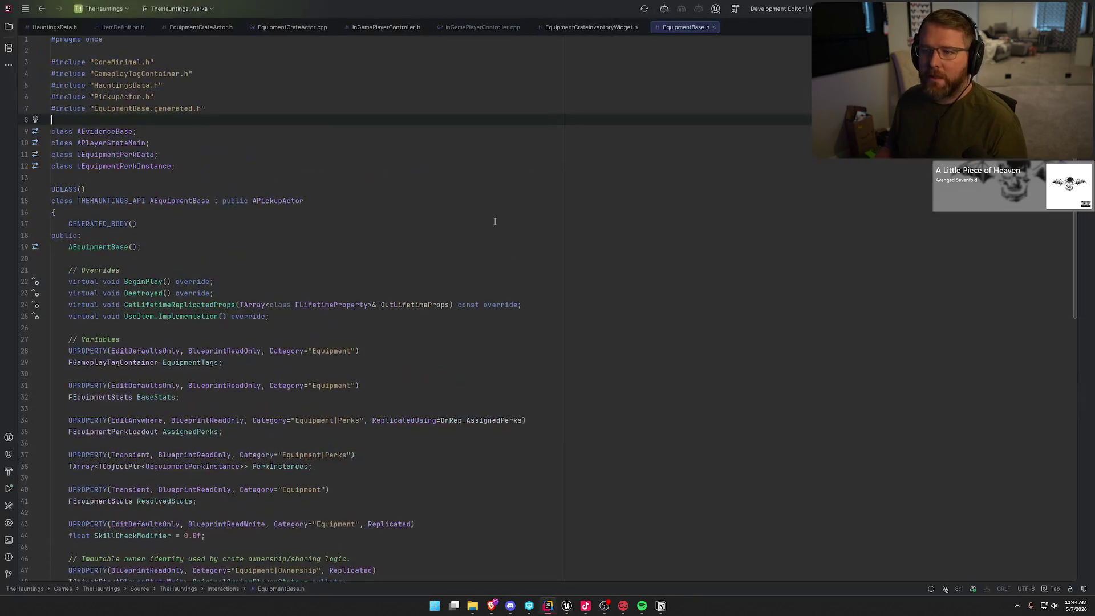
# Open the AEquipmentBase constructor in EquipmentBase.cpp and undo the stray blank-line edit.
pyautogui.keyDown('ctrl'); pyautogui.click(121, 254); pyautogui.keyUp('ctrl')
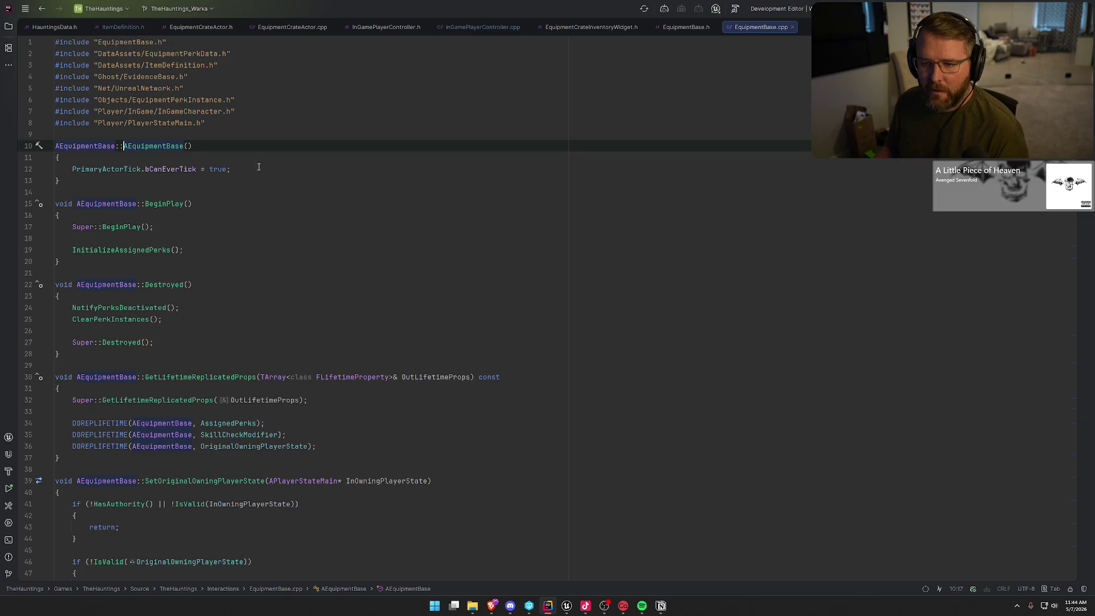
pyautogui.click(259, 168)
pyautogui.press('Return')
pyautogui.press('Return')
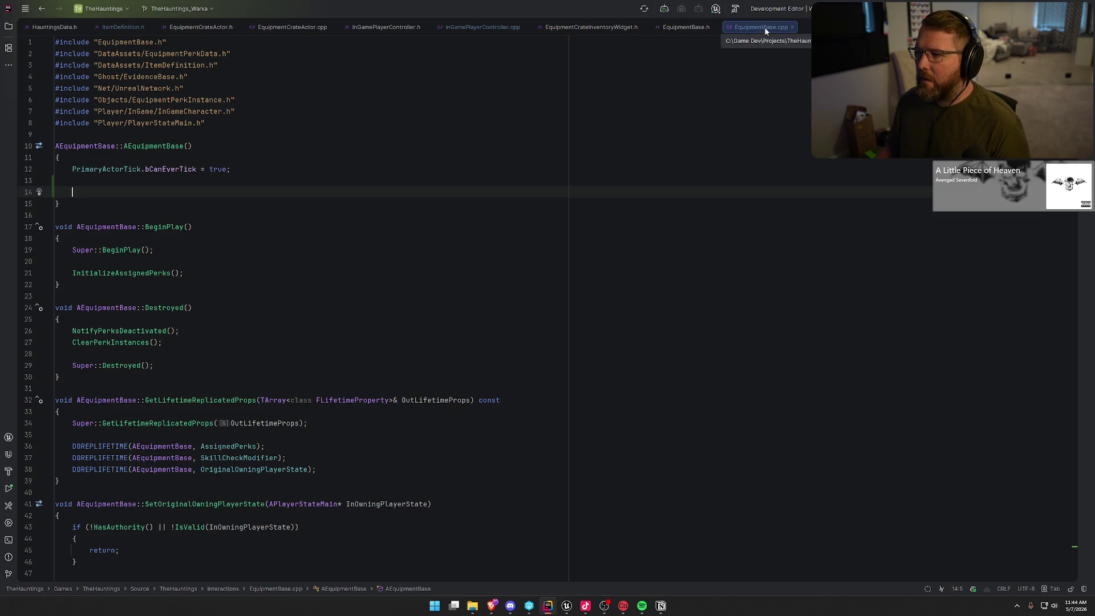
pyautogui.hotkey('ctrl', 'z')
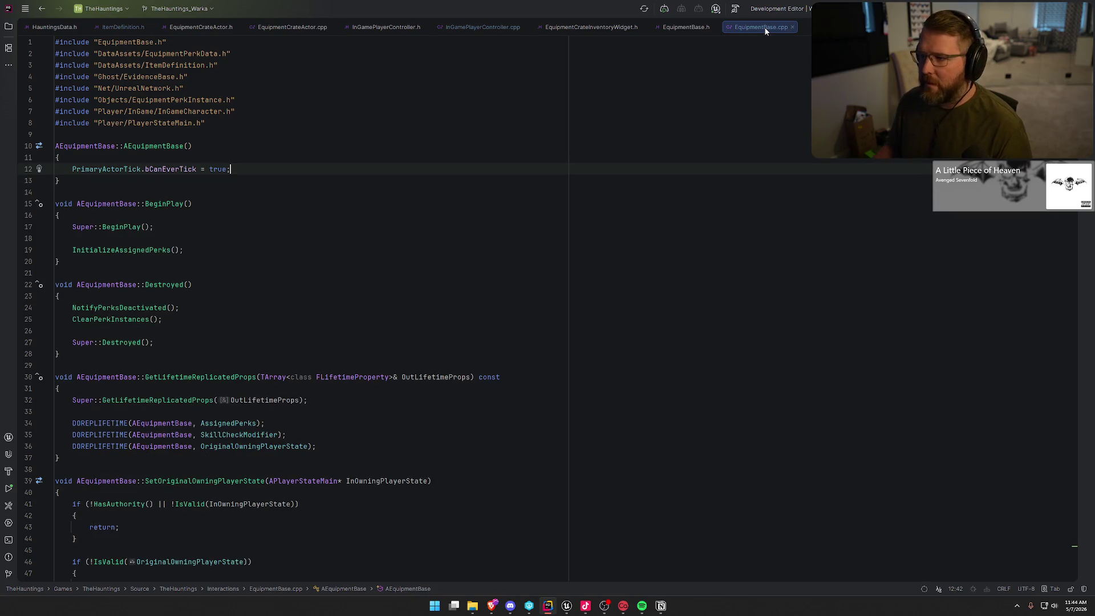
# Navigate from EquipmentBase.h through PickupActor.h to the APickupActor constructor in PickupActor.cpp.
pyautogui.click(679, 27)
pyautogui.click(278, 208)
pyautogui.keyDown('ctrl'); pyautogui.click(277, 208); pyautogui.keyUp('ctrl')
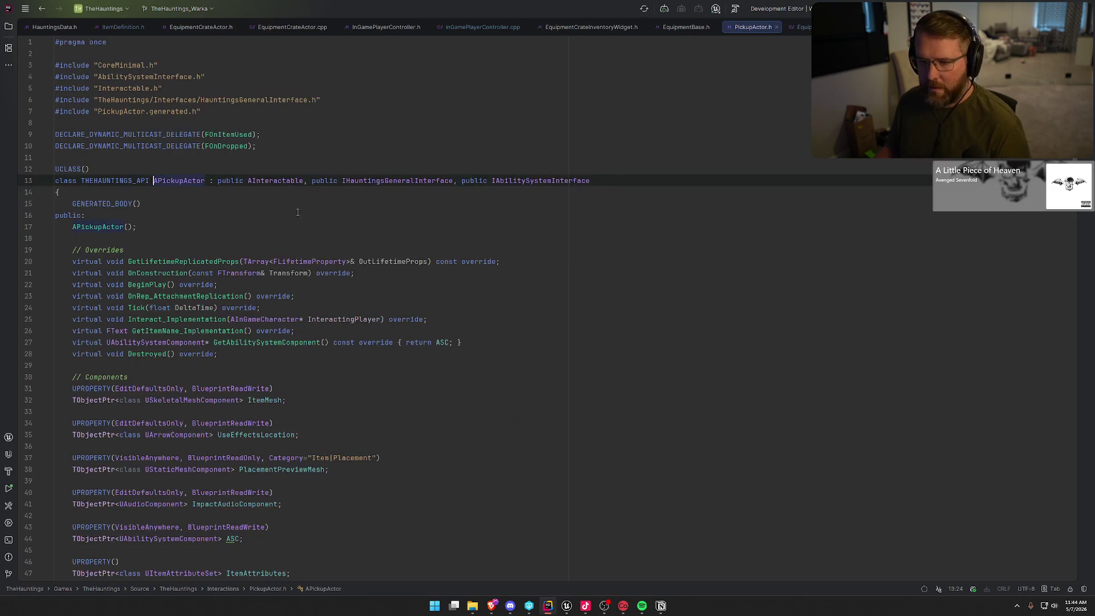
pyautogui.click(97, 226)
pyautogui.keyDown('ctrl'); pyautogui.click(96, 226); pyautogui.keyUp('ctrl')
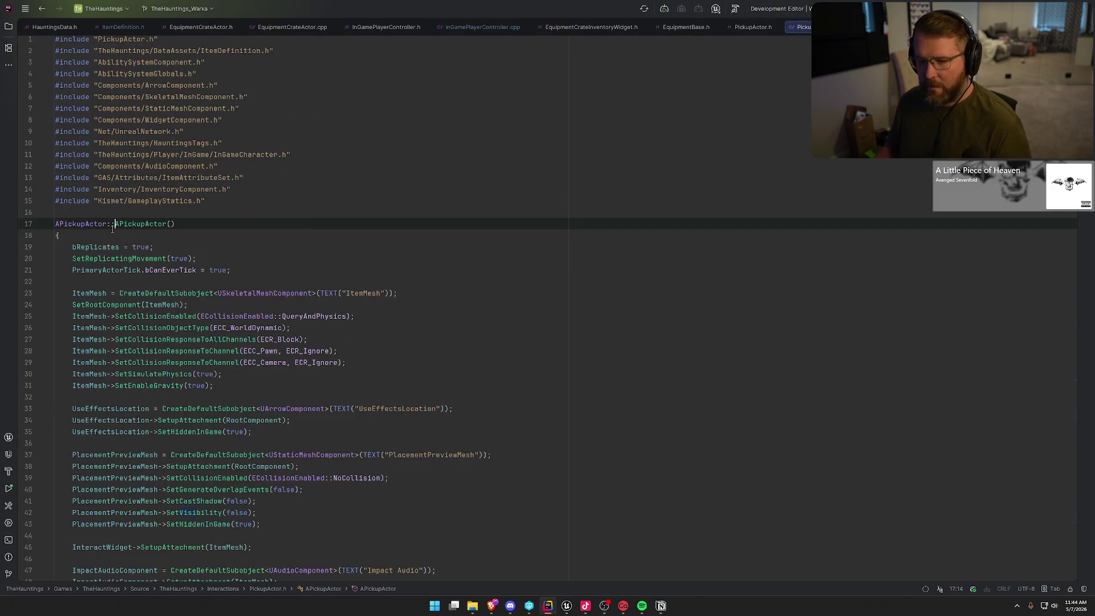
pyautogui.scroll(-3, 328, 311)
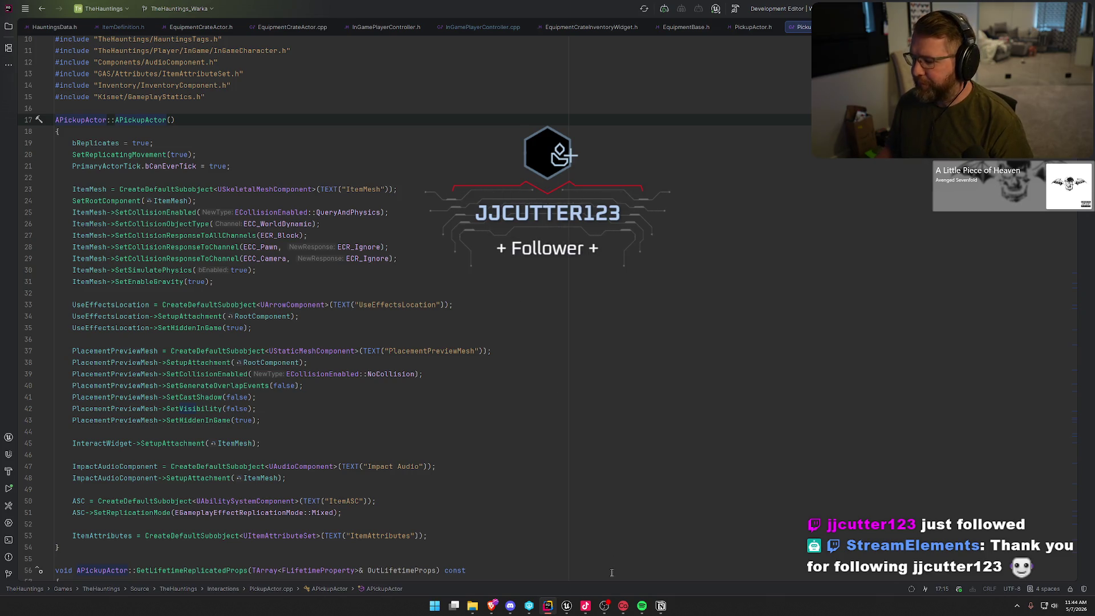
pyautogui.click(566, 605)
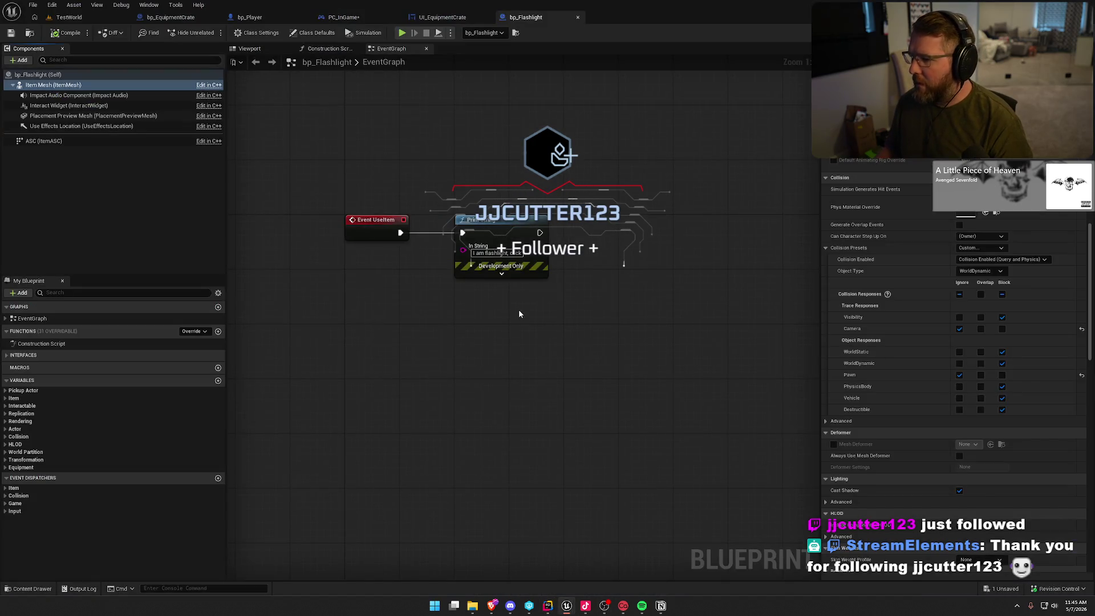
# Set the ItemMesh Camera trace response to Ignore, then compile and check out bp_Flashlight.
pyautogui.click(1081, 329)
pyautogui.click(960, 329)
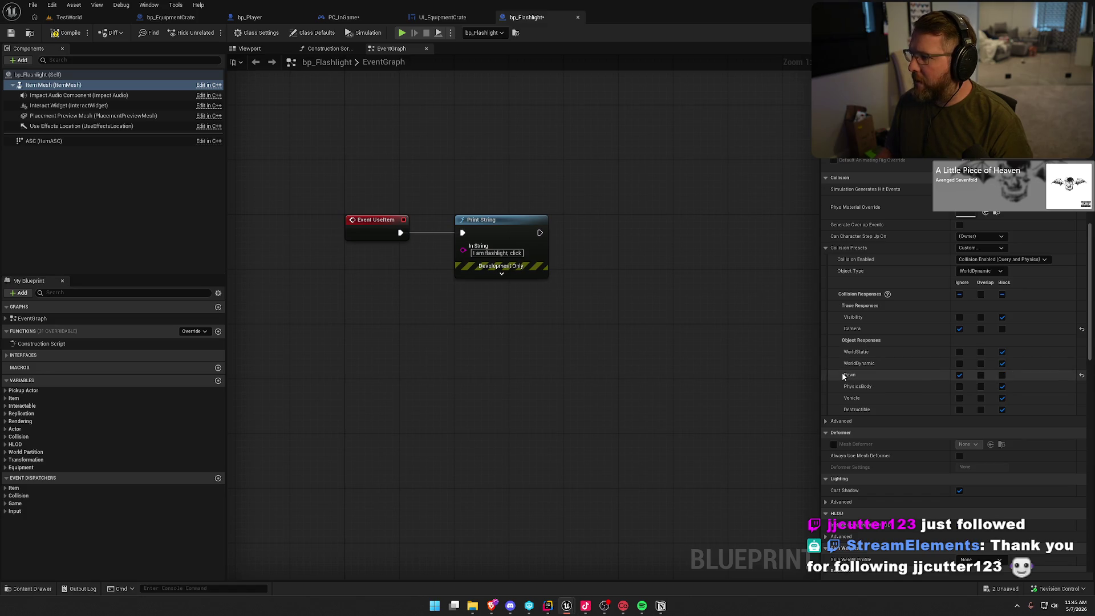
pyautogui.click(69, 33)
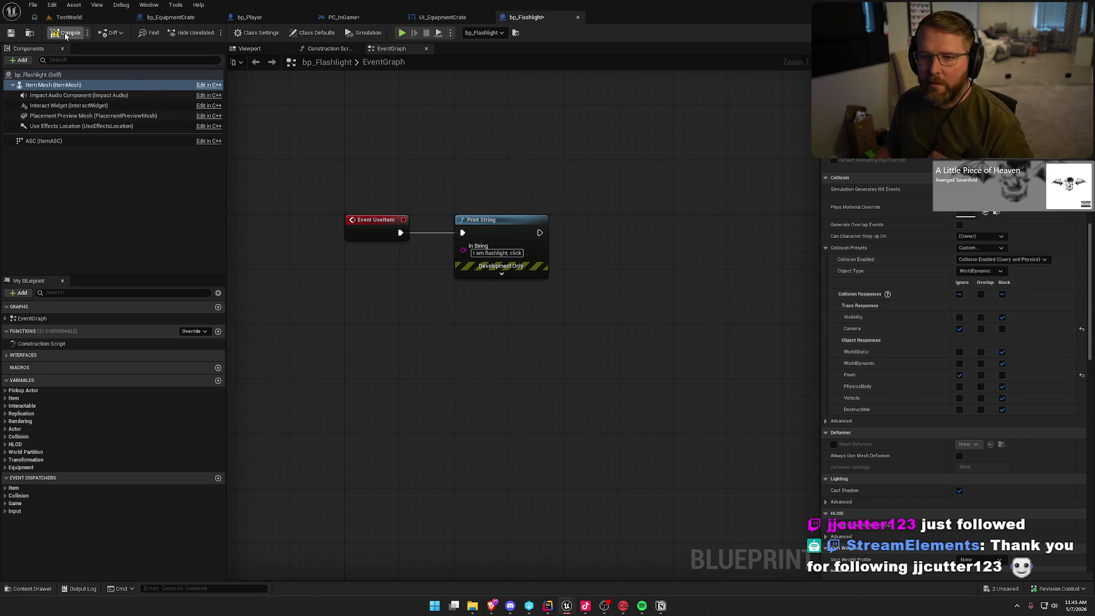
pyautogui.click(564, 399)
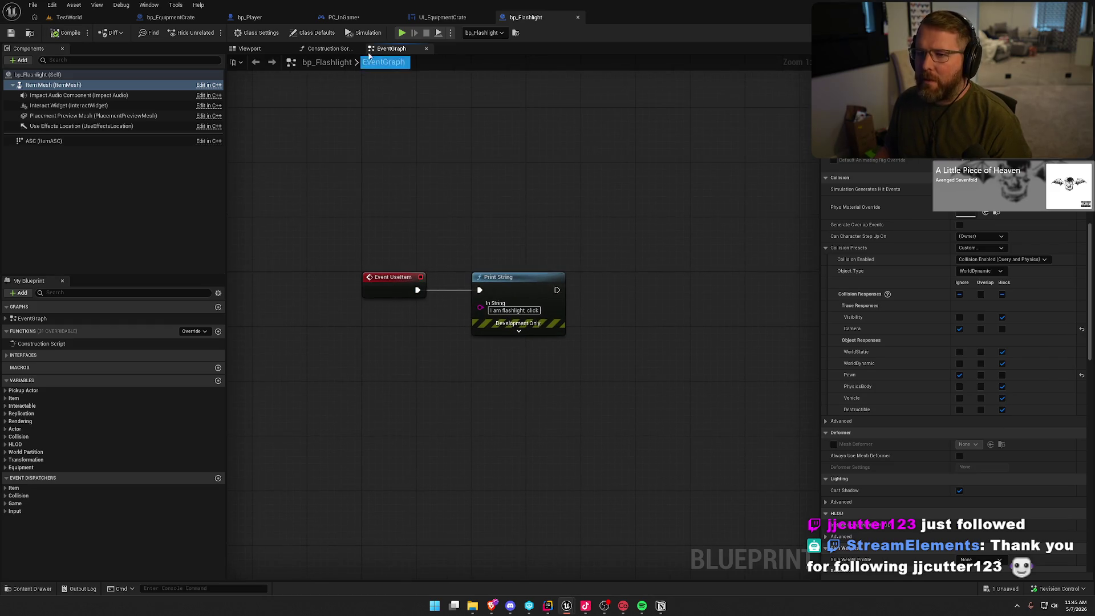
# Compile and check out PC_InGame, reviewing its Active Equipment Crate Widget and Active Equipment Crate variables.
pyautogui.click(344, 17)
pyautogui.click(79, 34)
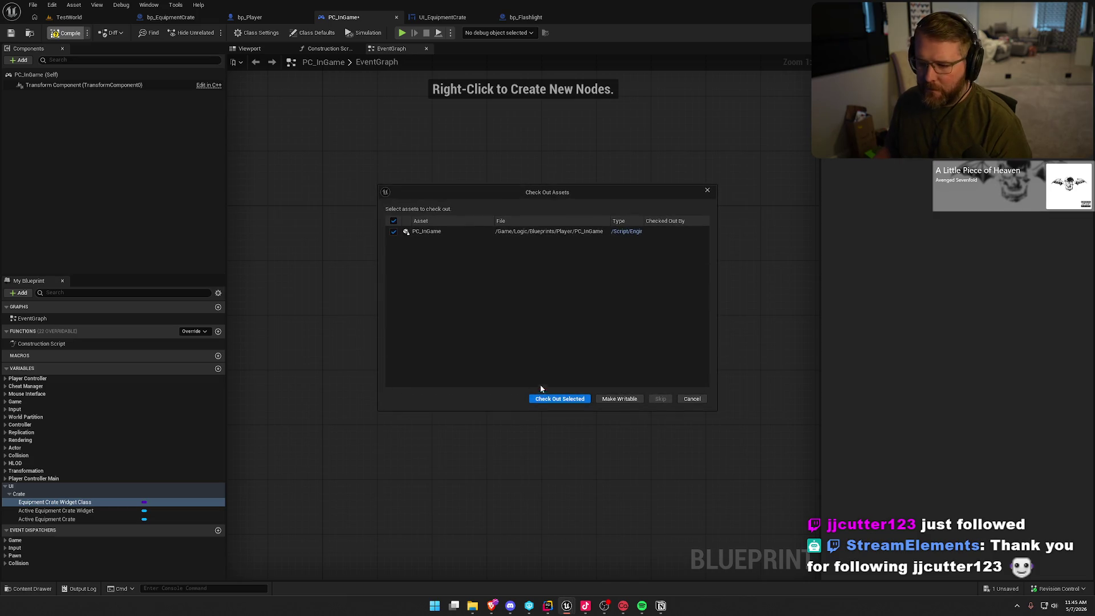
pyautogui.click(559, 399)
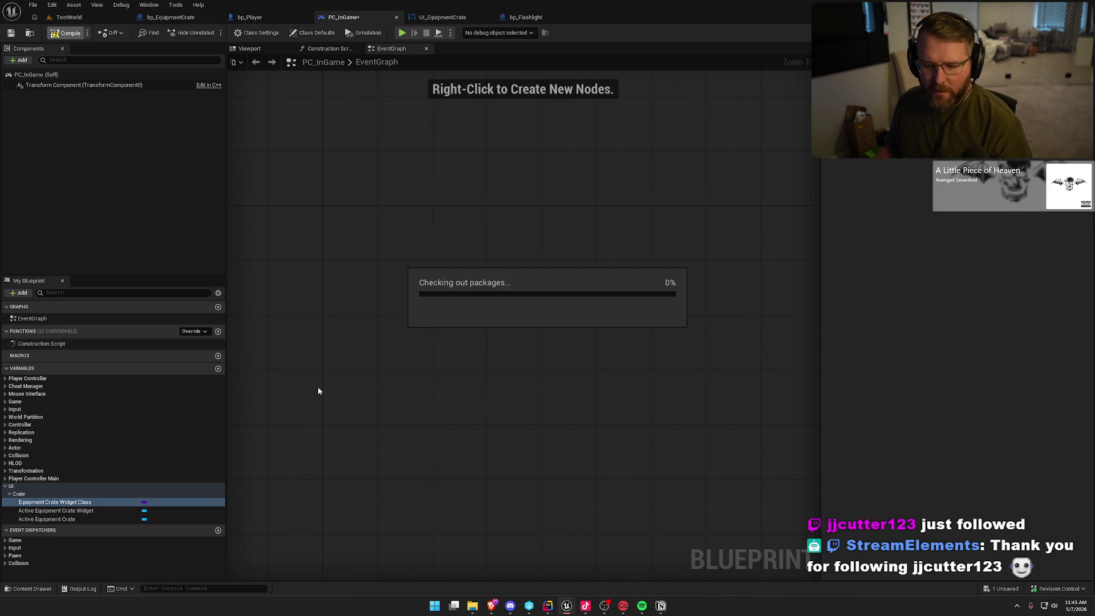
pyautogui.click(61, 511)
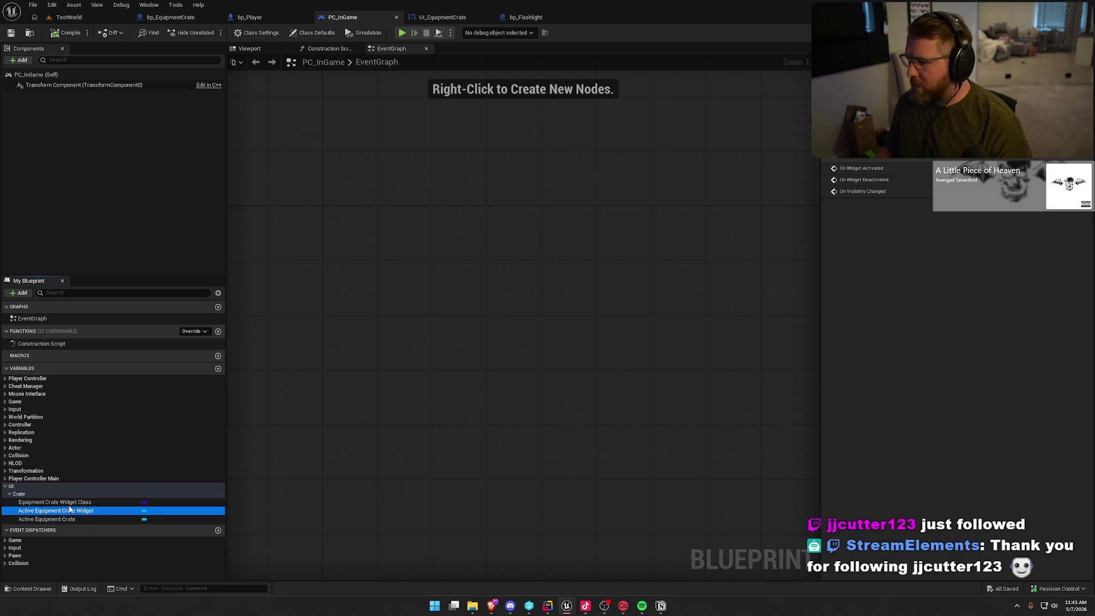
pyautogui.click(69, 521)
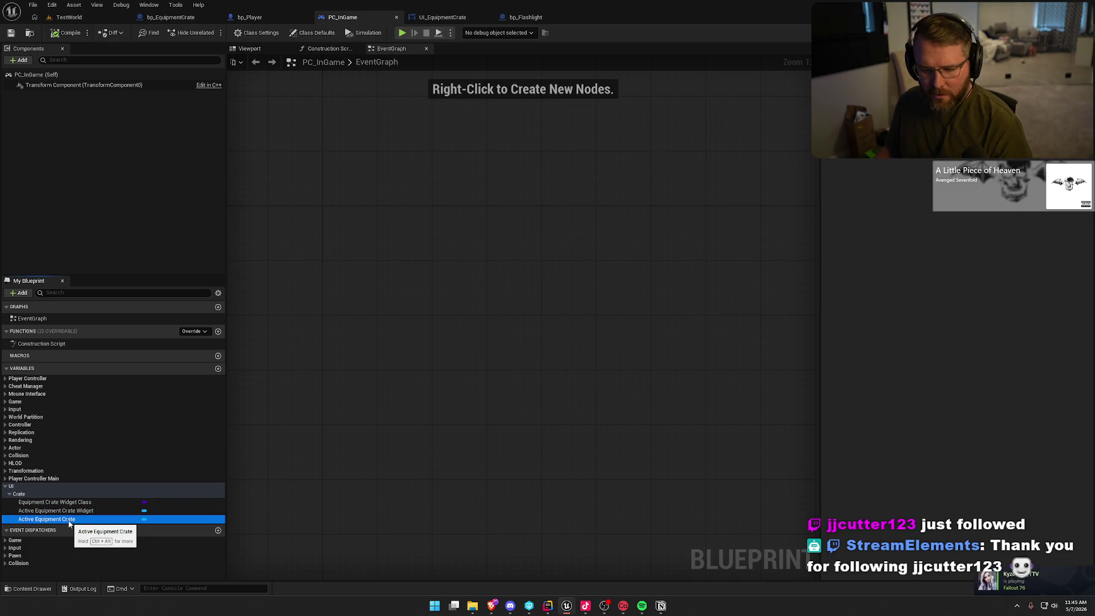
pyautogui.click(464, 327)
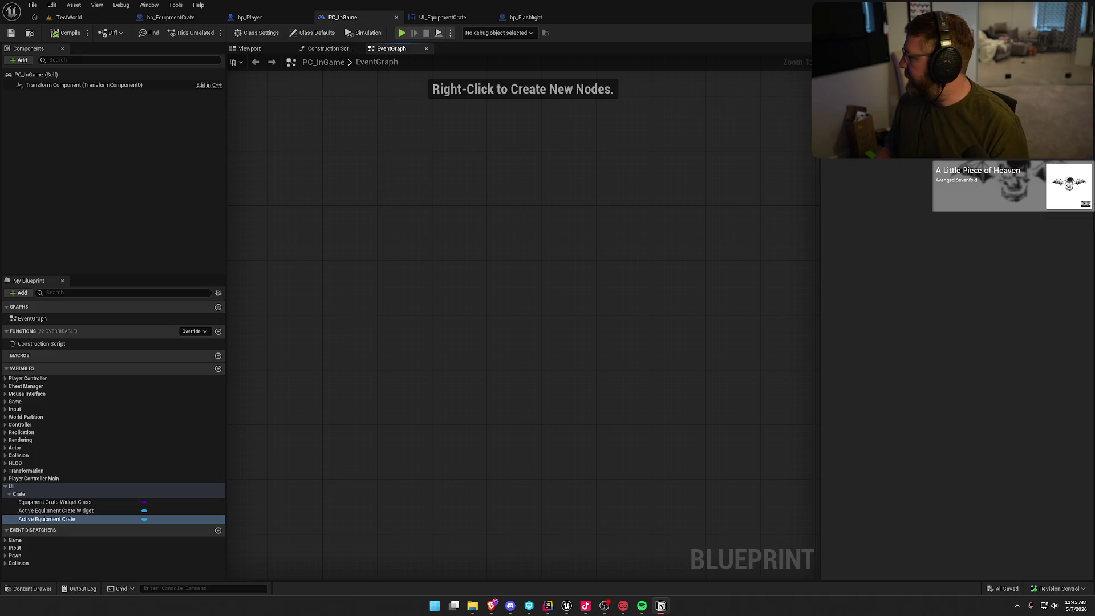
pyautogui.click(661, 605)
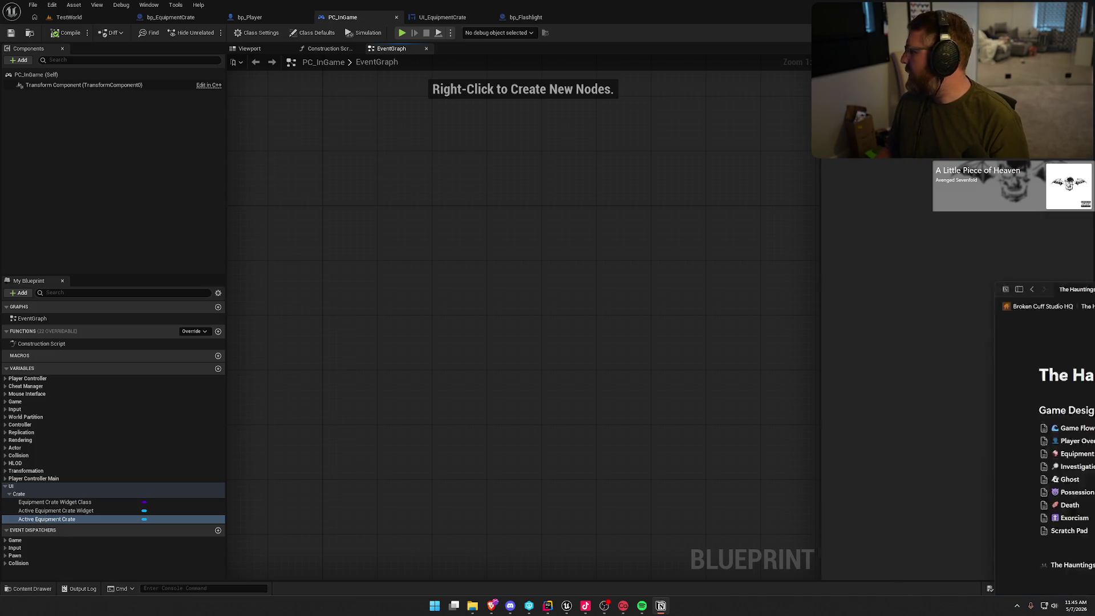
# Maximize Notion and open the Class Talent Trees — How To page from Player Overview.
pyautogui.doubleClick(559, 154)
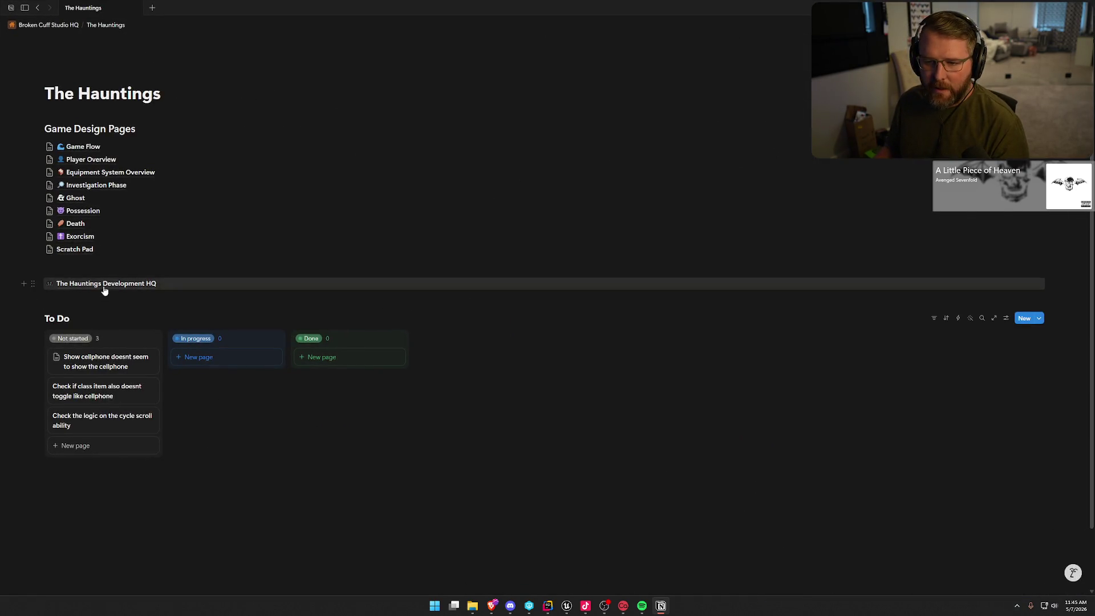
pyautogui.click(88, 162)
pyautogui.scroll(-5, 289, 342)
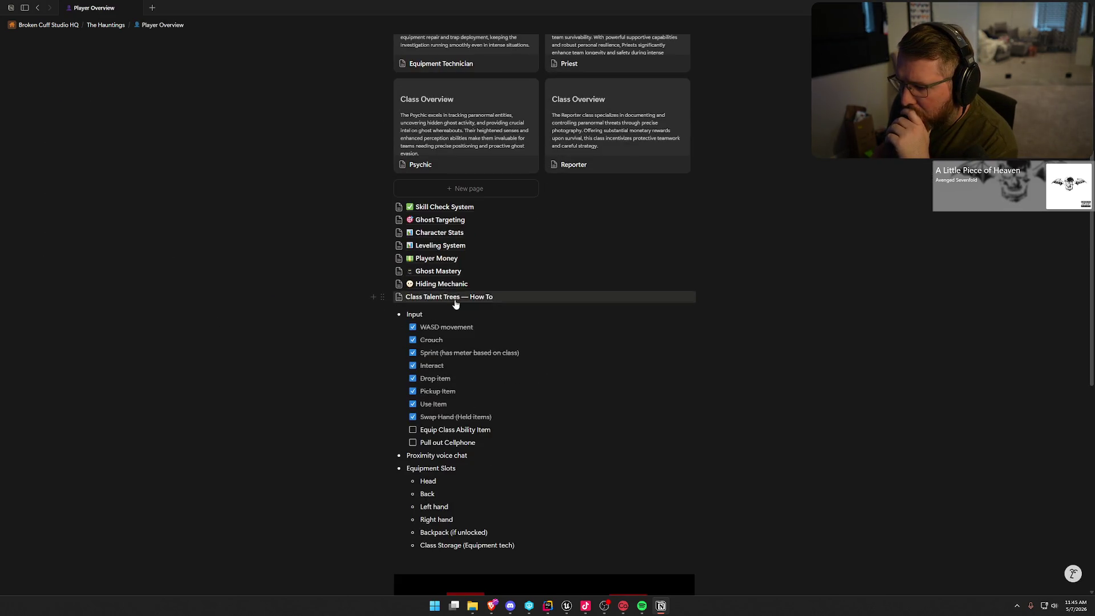
pyautogui.click(450, 297)
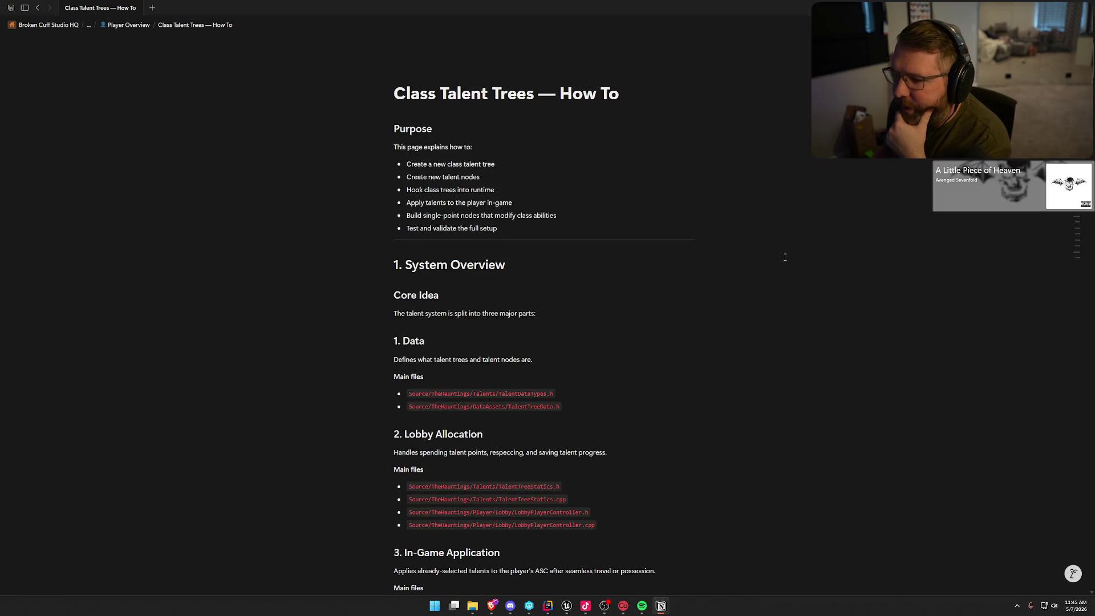
# Read down to section 5's class-tree creation steps, then minimize Notion.
pyautogui.scroll(-3, 785, 257)
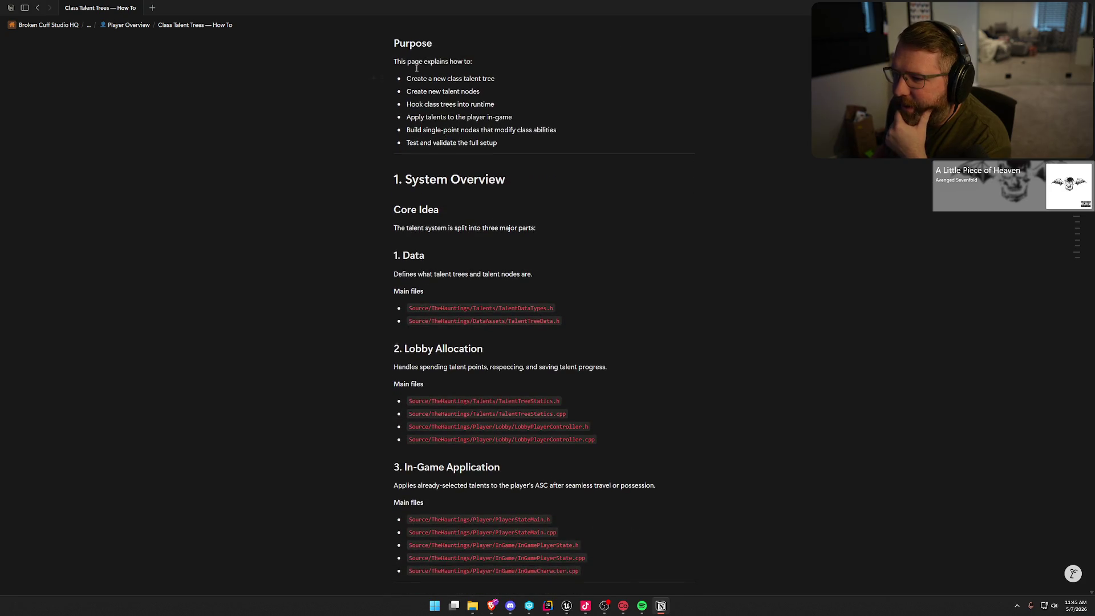
pyautogui.scroll(-6, 590, 236)
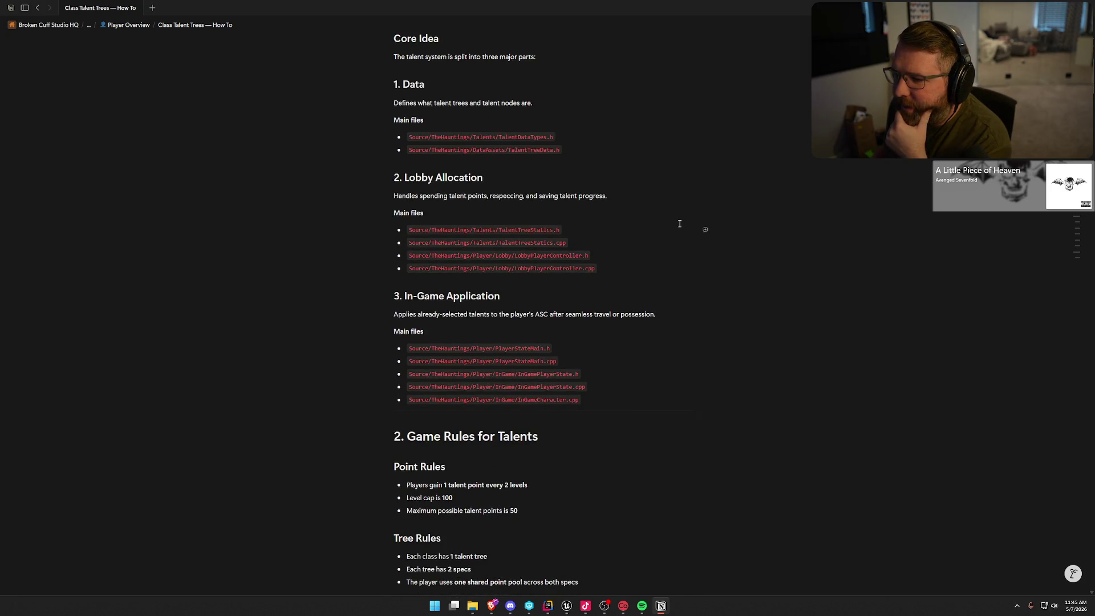
pyautogui.scroll(-3, 679, 223)
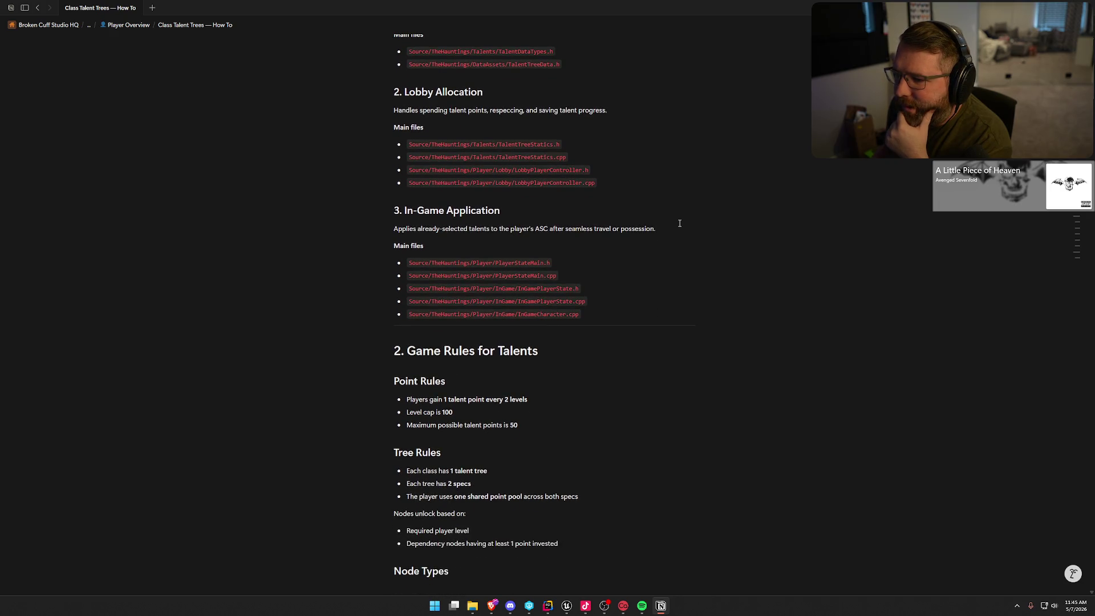
pyautogui.scroll(-3, 680, 223)
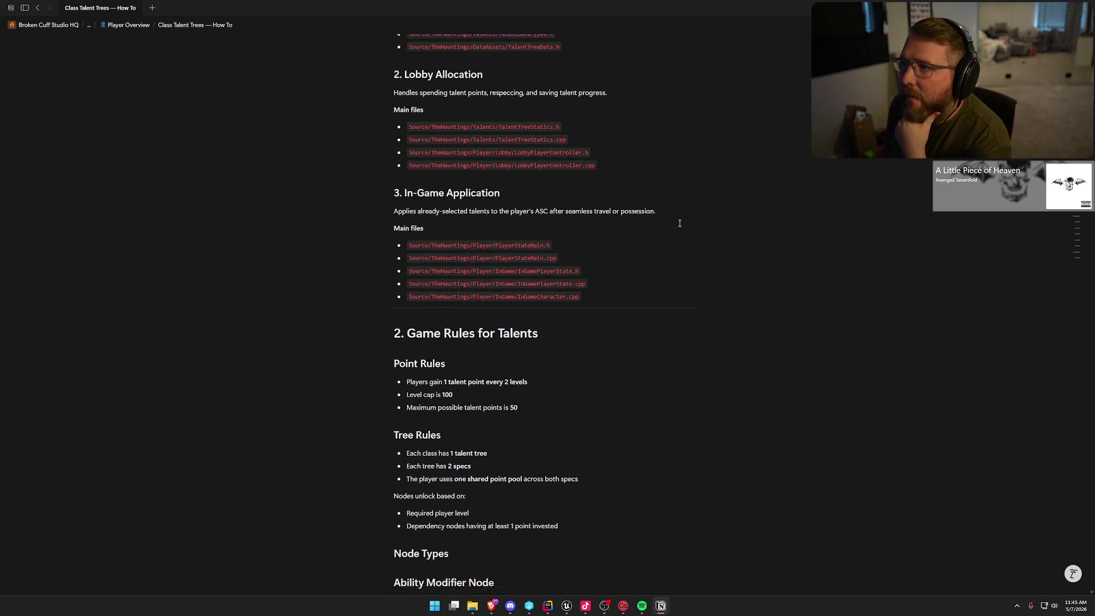
pyautogui.scroll(-2, 680, 223)
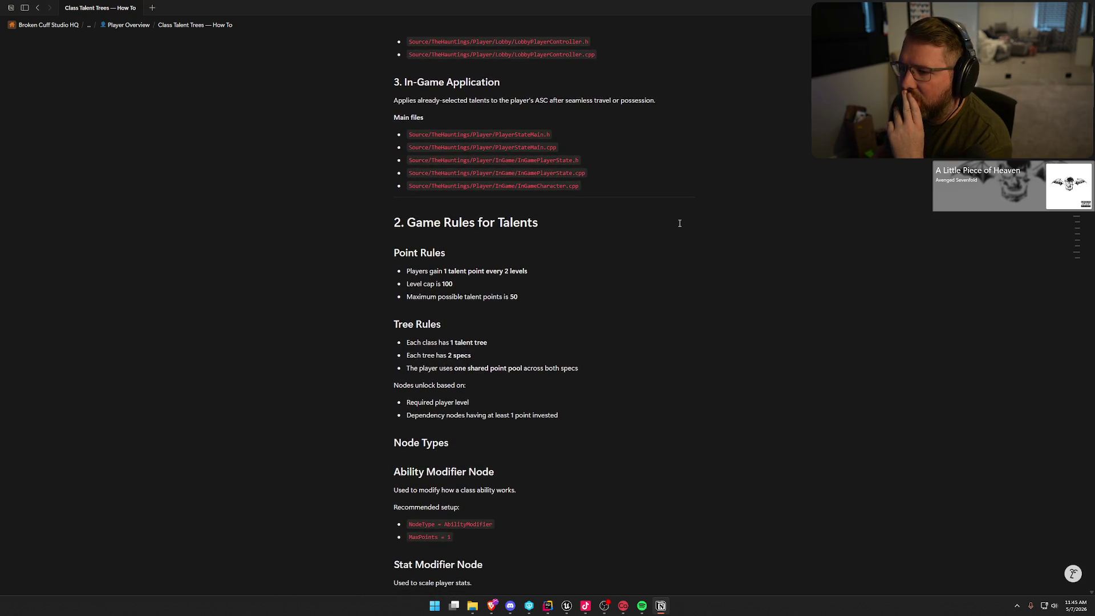
pyautogui.scroll(-15, 679, 223)
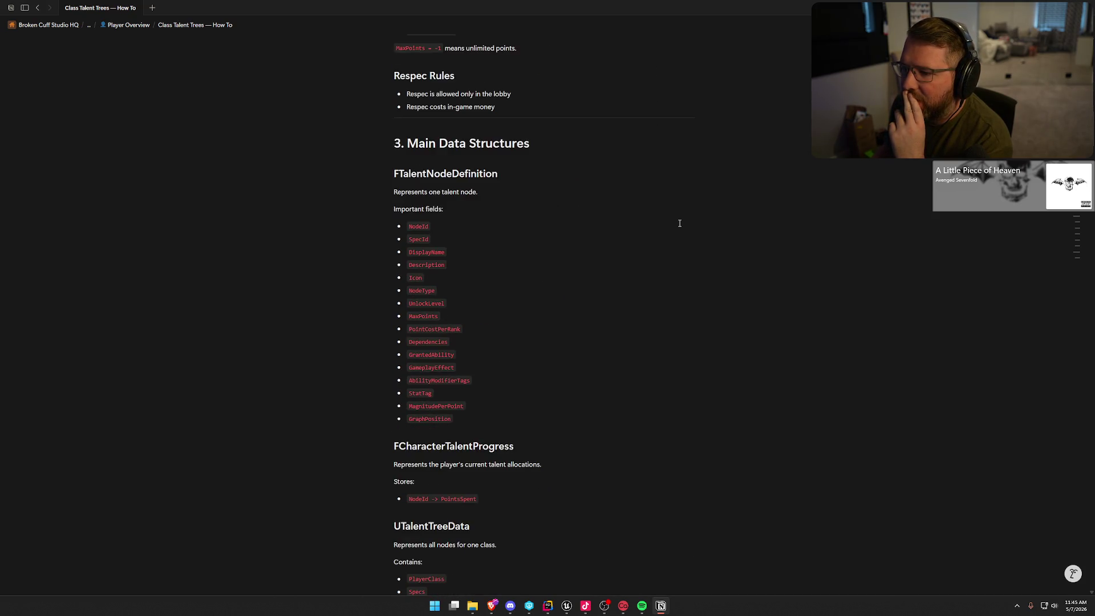
pyautogui.scroll(-5, 679, 223)
pyautogui.scroll(-8, 679, 223)
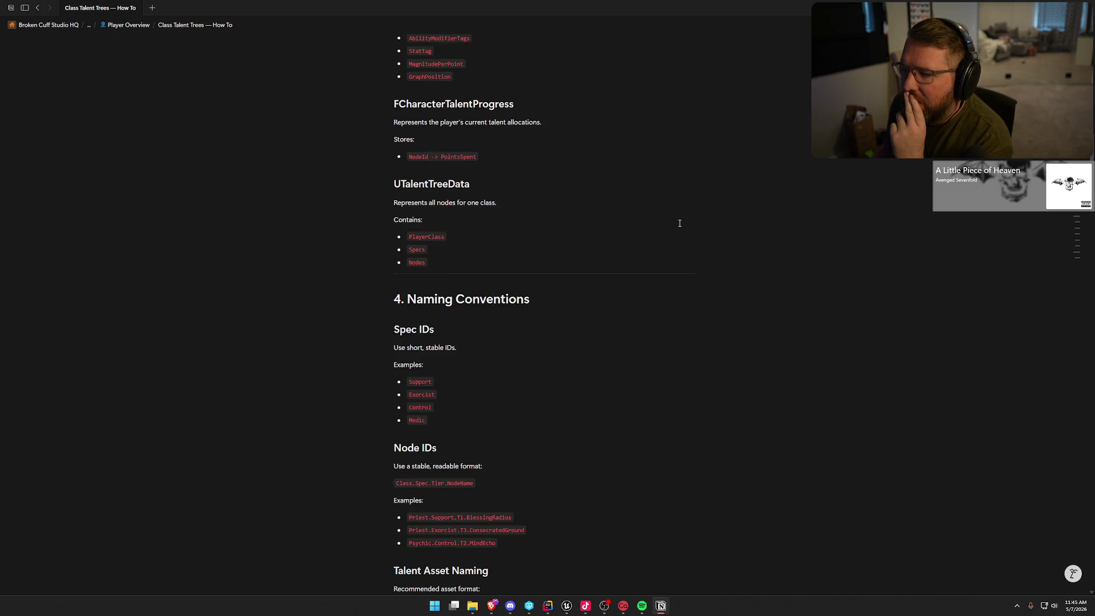
pyautogui.scroll(-3, 679, 223)
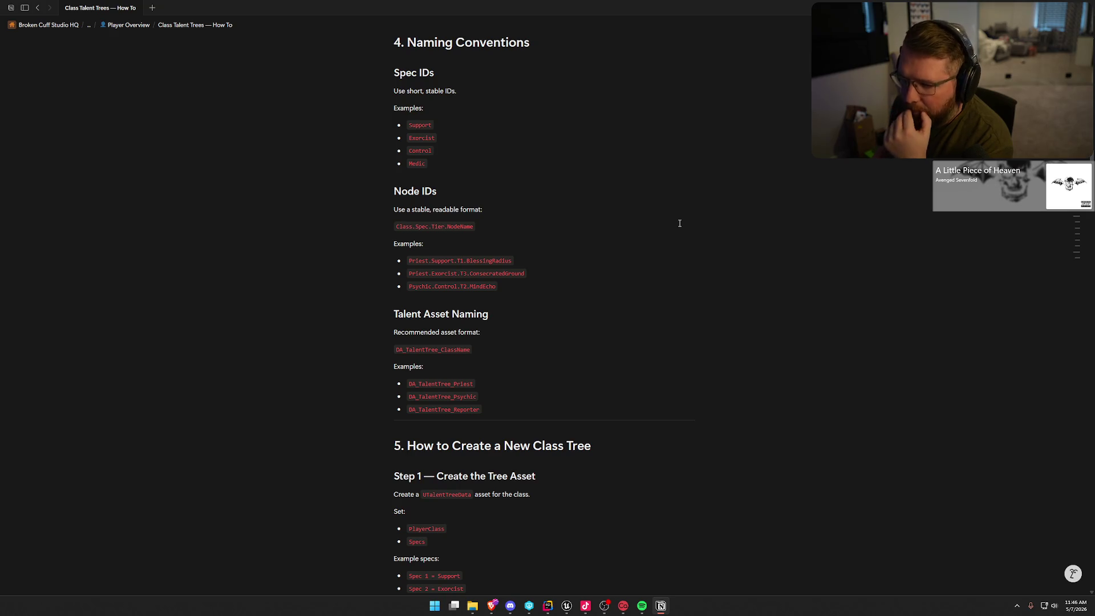
pyautogui.scroll(-5, 679, 223)
pyautogui.scroll(-2, 679, 223)
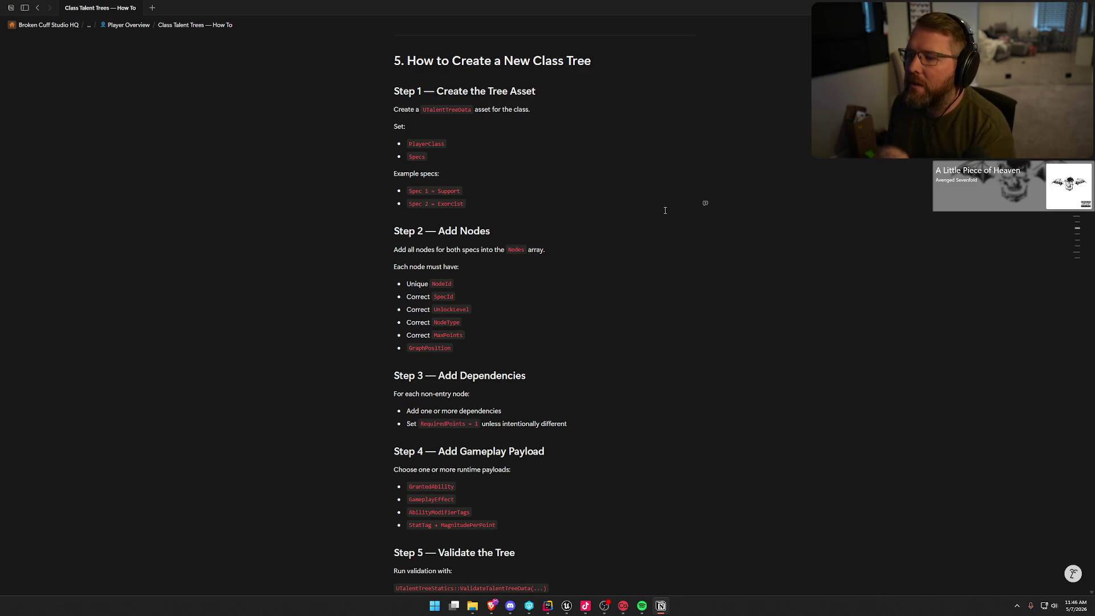
pyautogui.press('super+Down')
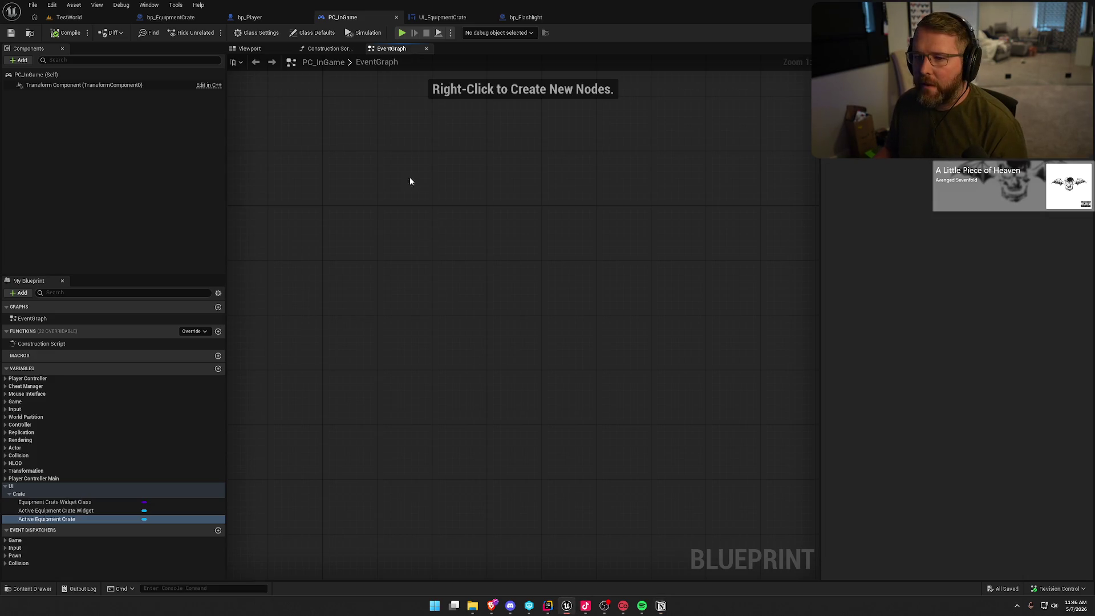
# In the Content Drawer, create a folder named Talents under Content/Logic and open it.
pyautogui.click(69, 17)
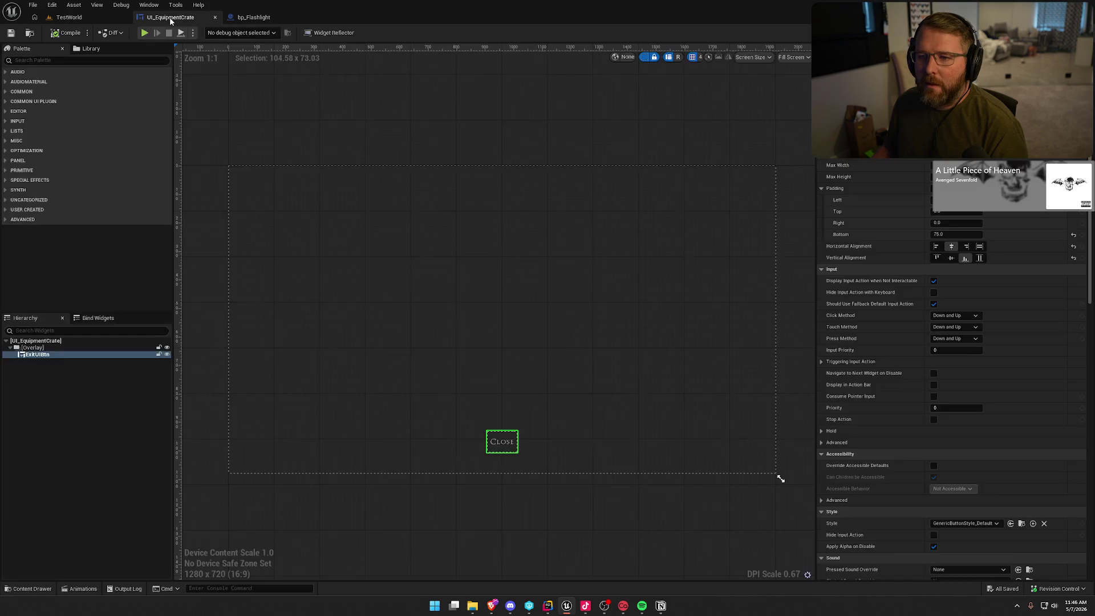
pyautogui.hotkey('ctrl', 'space')
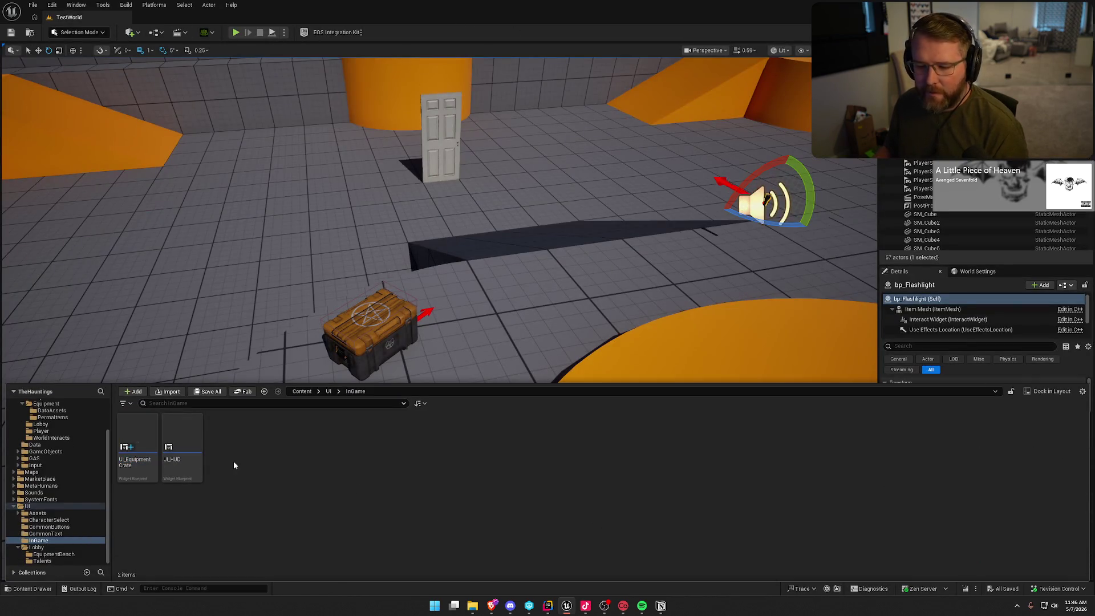
pyautogui.doubleClick(28, 506)
pyautogui.click(32, 431)
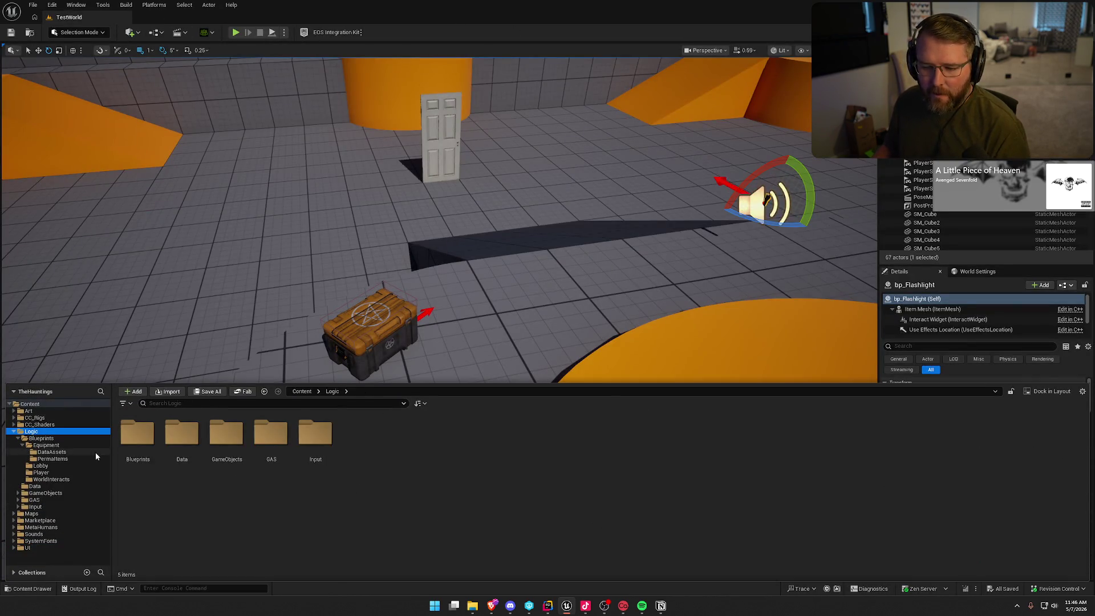
pyautogui.doubleClick(182, 434)
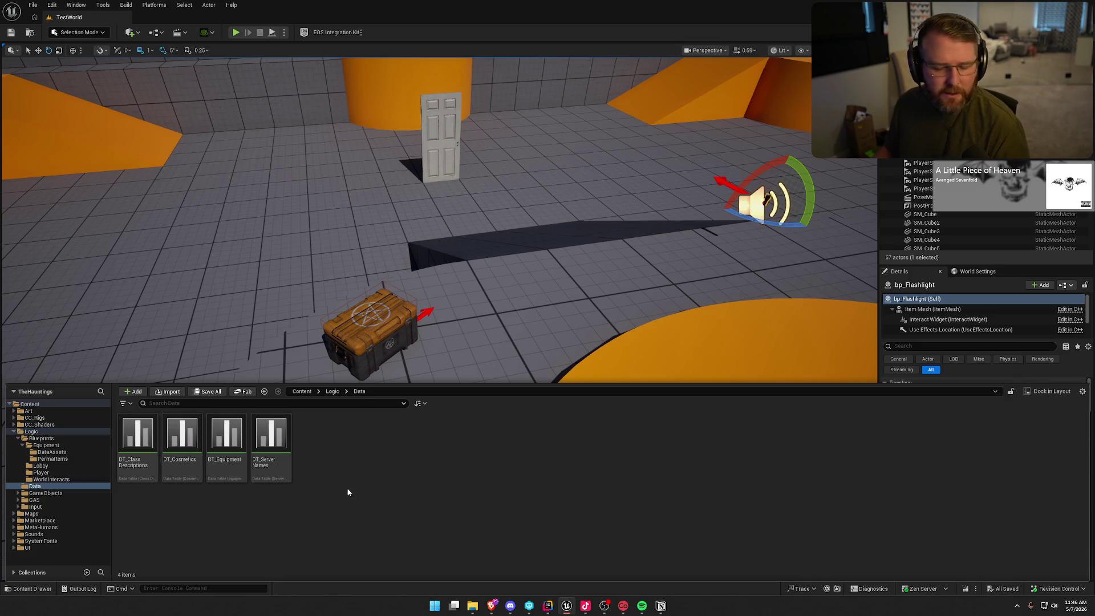
pyautogui.click(32, 431)
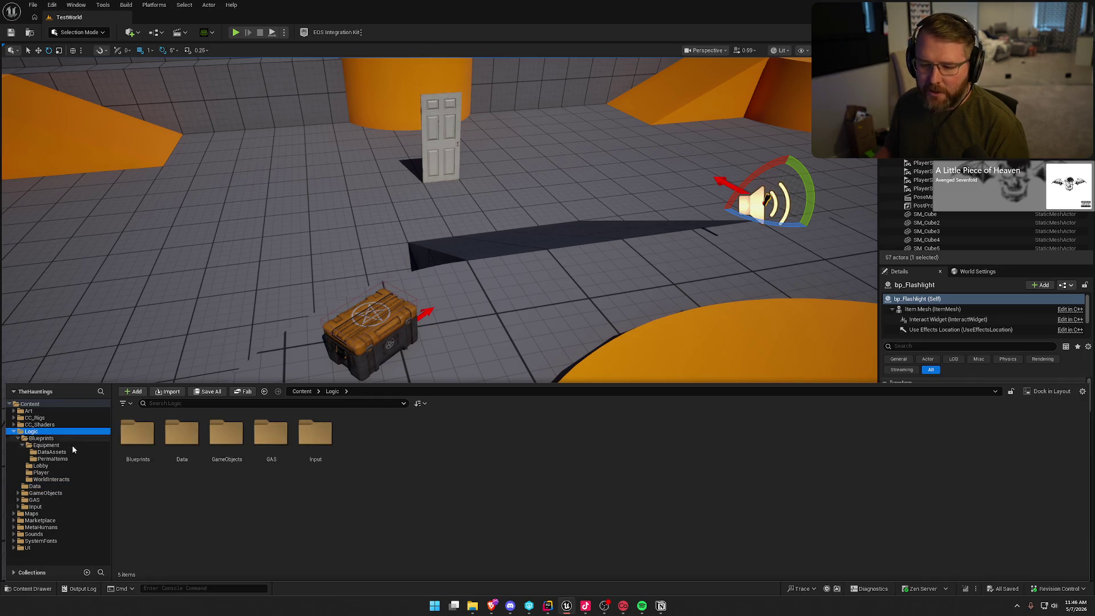
pyautogui.rightClick(381, 446)
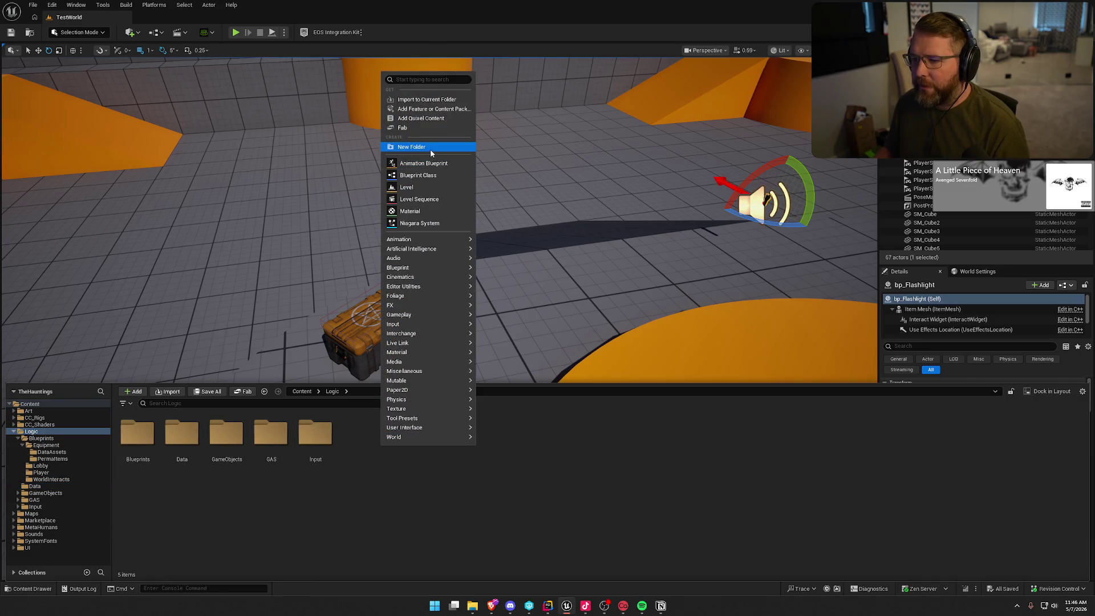
pyautogui.click(430, 149)
pyautogui.write('Talents')
pyautogui.press('Return')
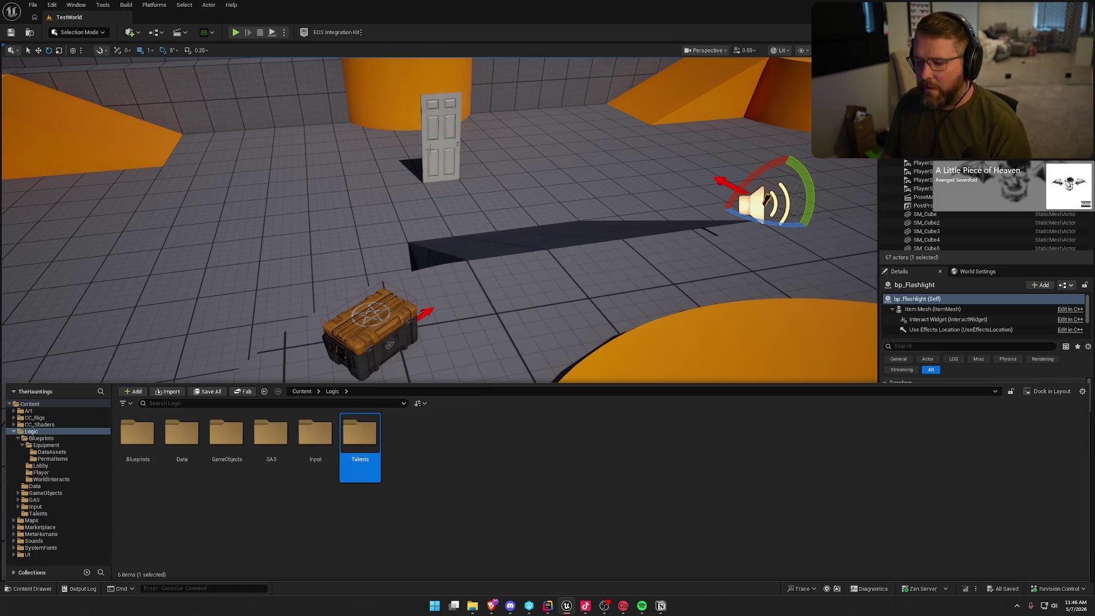
pyautogui.doubleClick(369, 435)
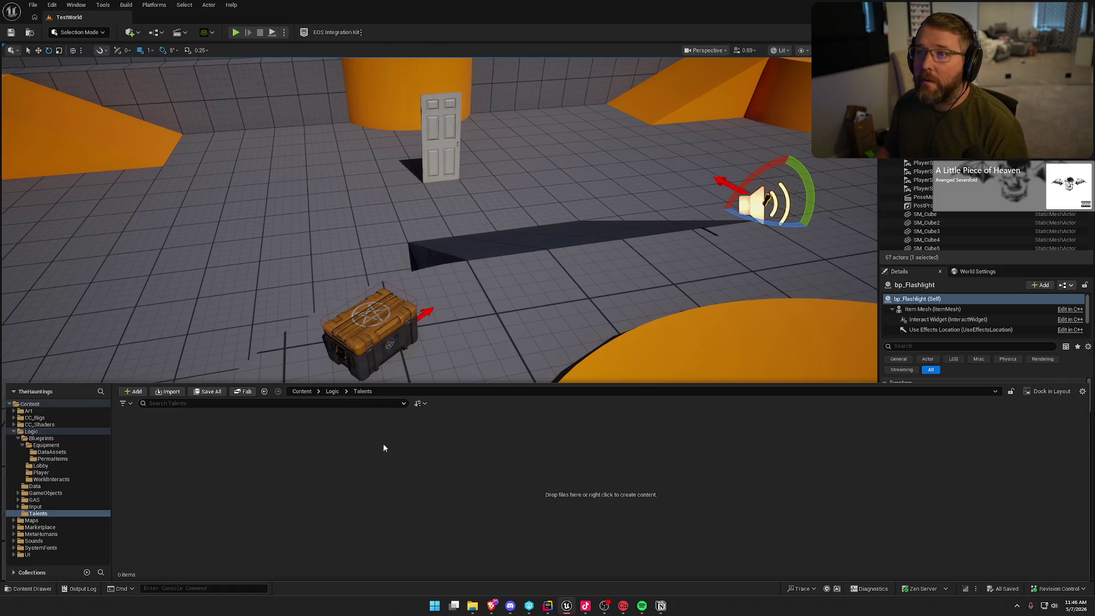
pyautogui.rightClick(282, 450)
# Create a Talent Tree Data asset called DA_Priest in Talents, save it, and open it.
pyautogui.write('data')
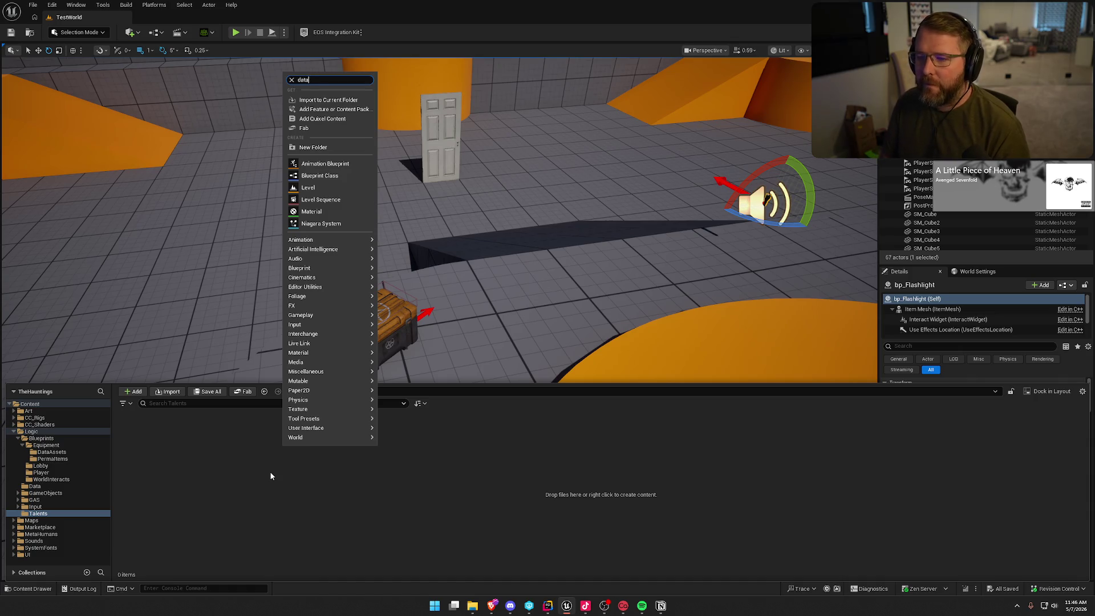
pyautogui.click(325, 180)
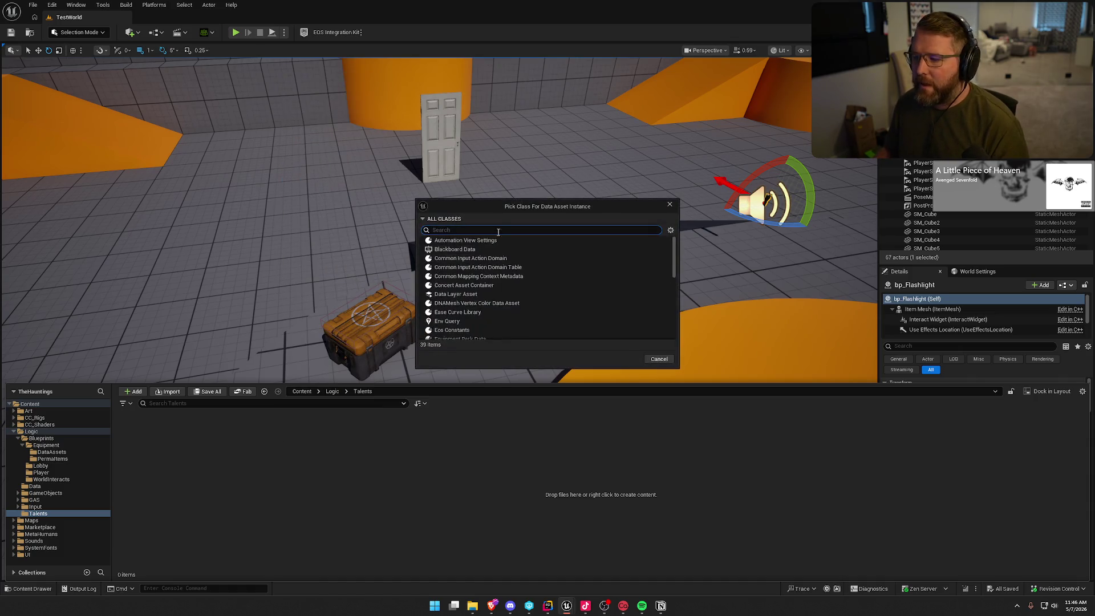
pyautogui.write('talen')
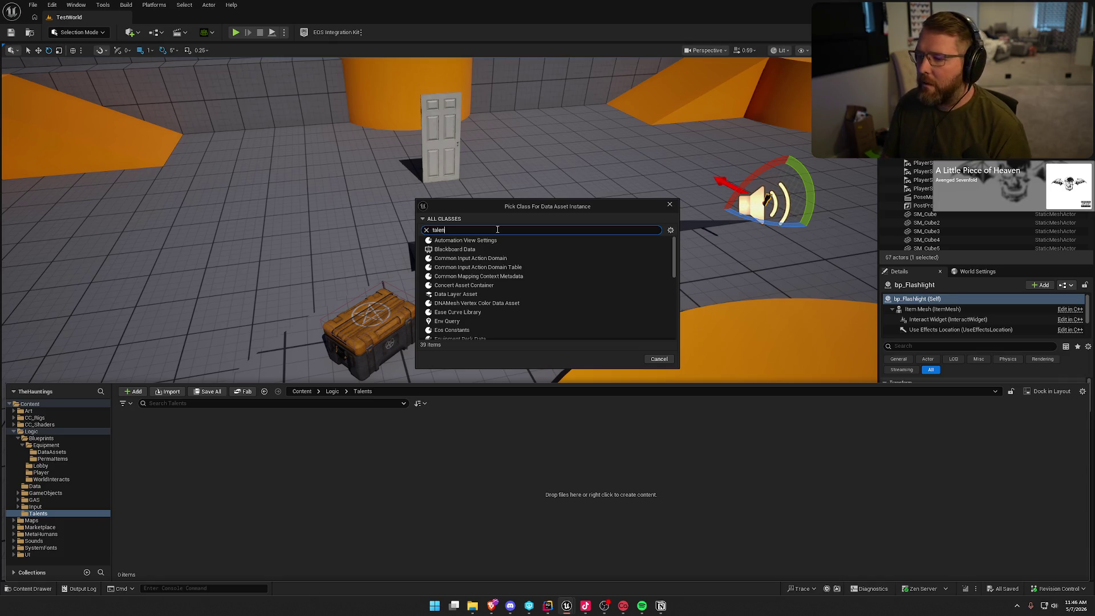
pyautogui.click(460, 242)
pyautogui.click(624, 264)
pyautogui.write('DA_Prie')
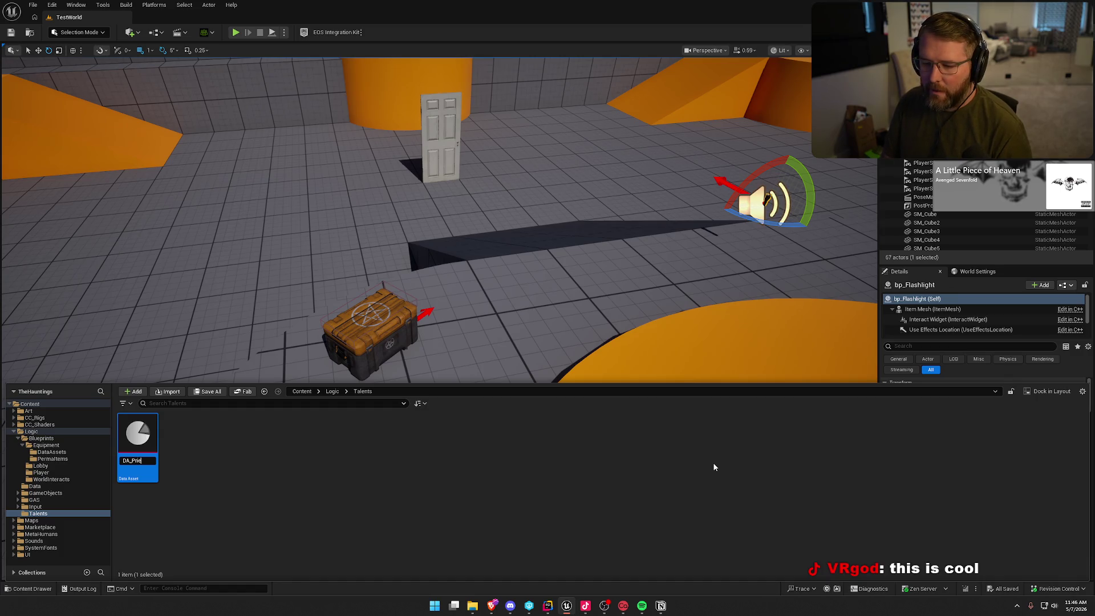
pyautogui.write('st')
pyautogui.press('Return')
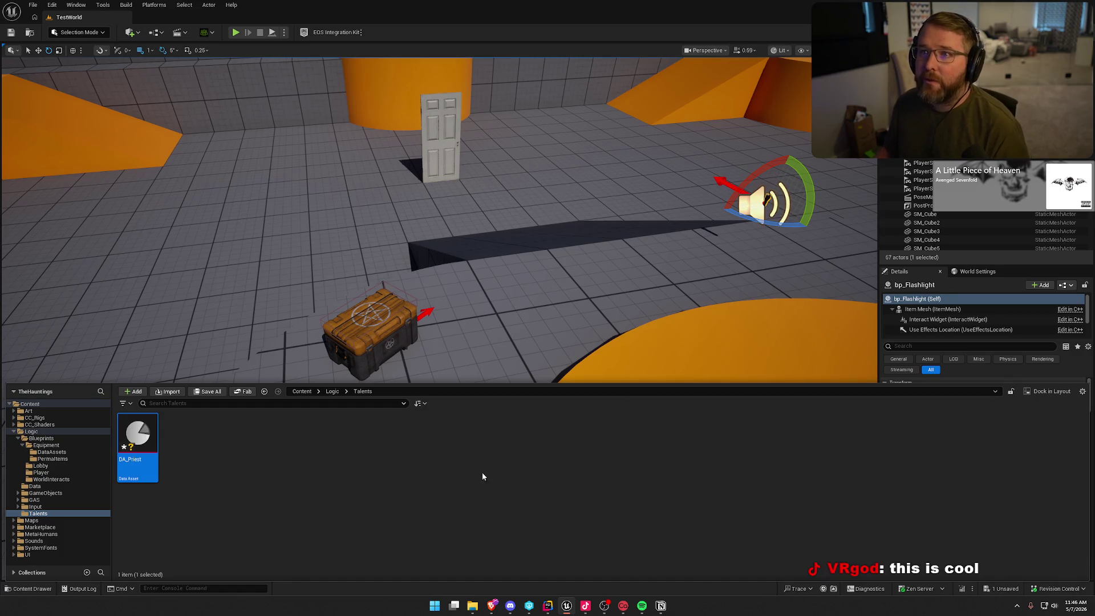
pyautogui.click(251, 476)
pyautogui.hotkey('ctrl', 's')
pyautogui.doubleClick(138, 436)
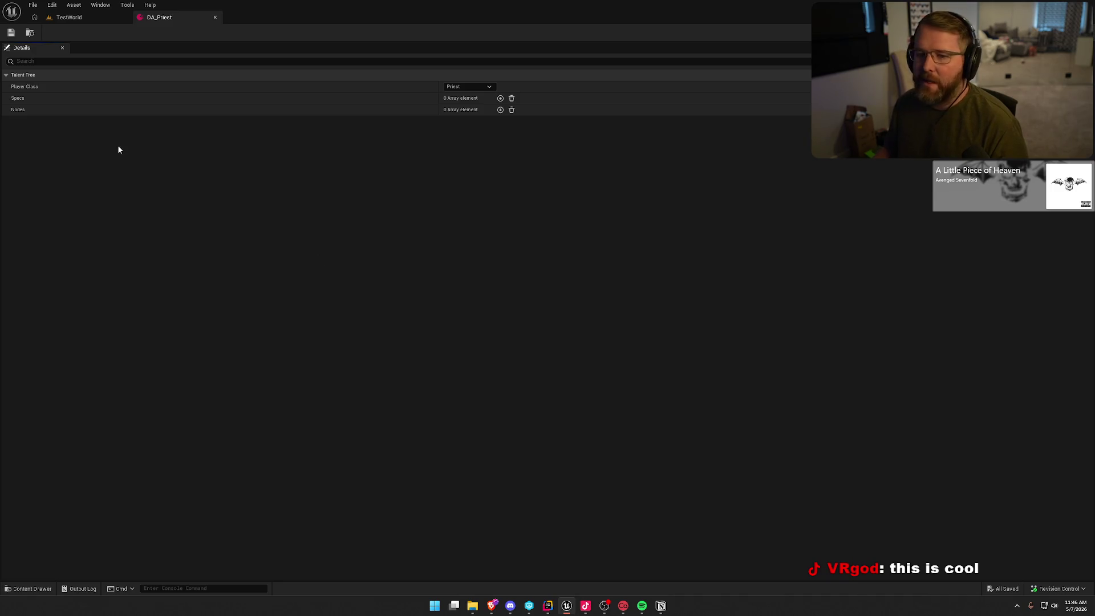
# Add one element to the Specs array, giving a 'Default Spec' entry with Spec Id None.
pyautogui.click(500, 98)
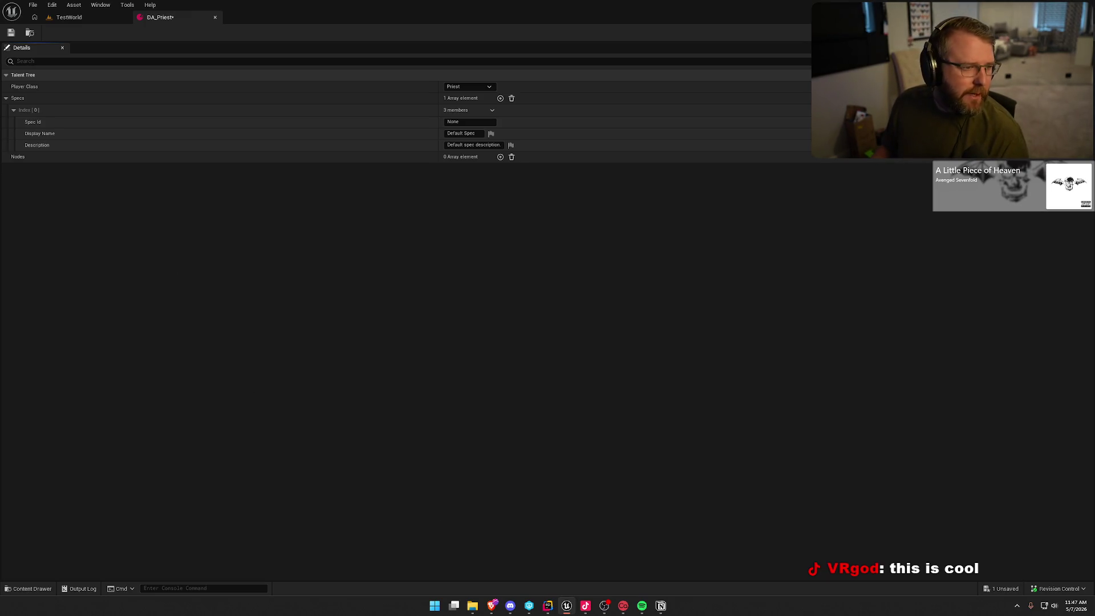
pyautogui.click(661, 606)
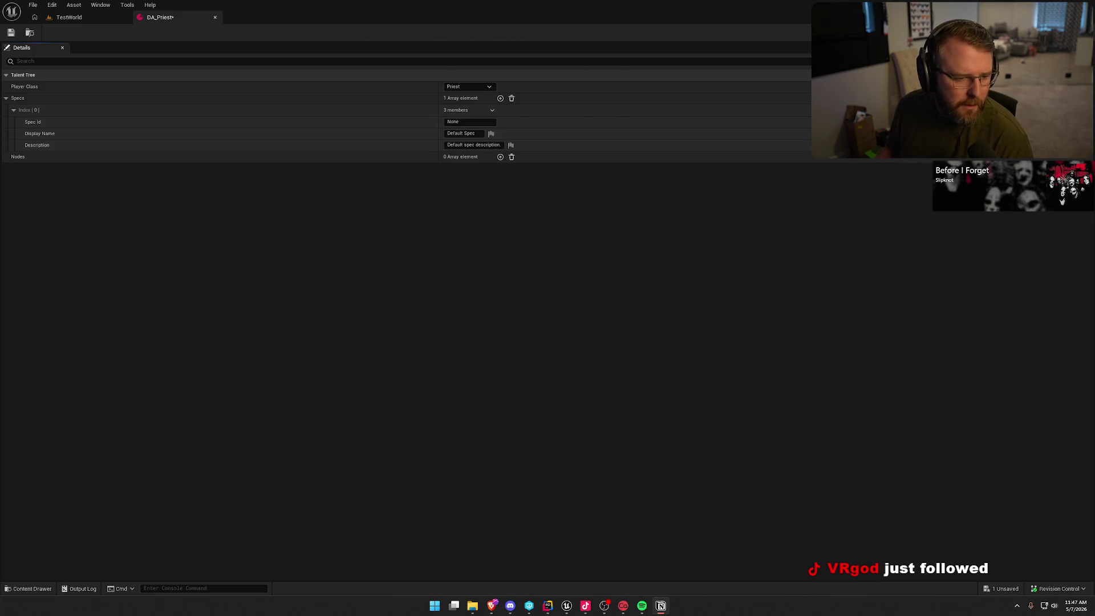
# Enter 'Guarian' into the first spec's Spec Id, then check it against the Notion talent plan.
pyautogui.click(469, 121)
pyautogui.write('G')
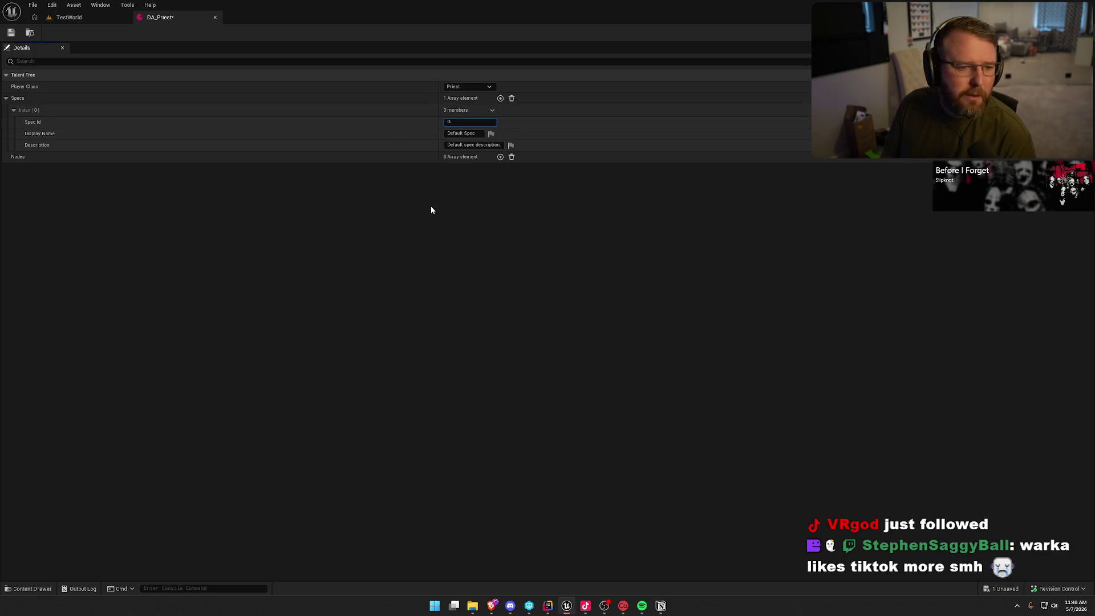
pyautogui.write('uardian')
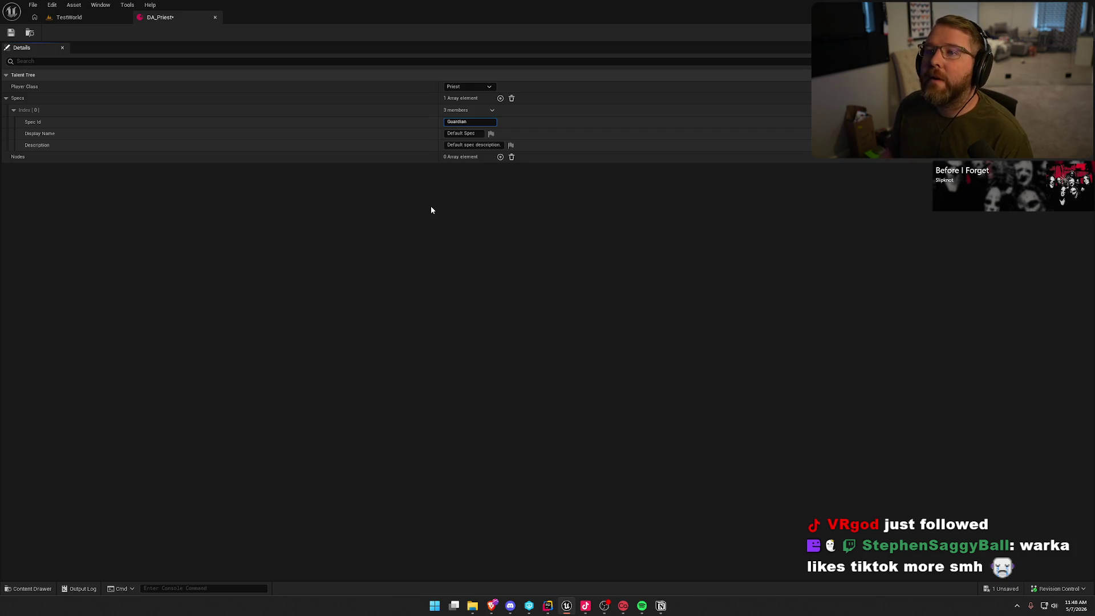
pyautogui.press('Return')
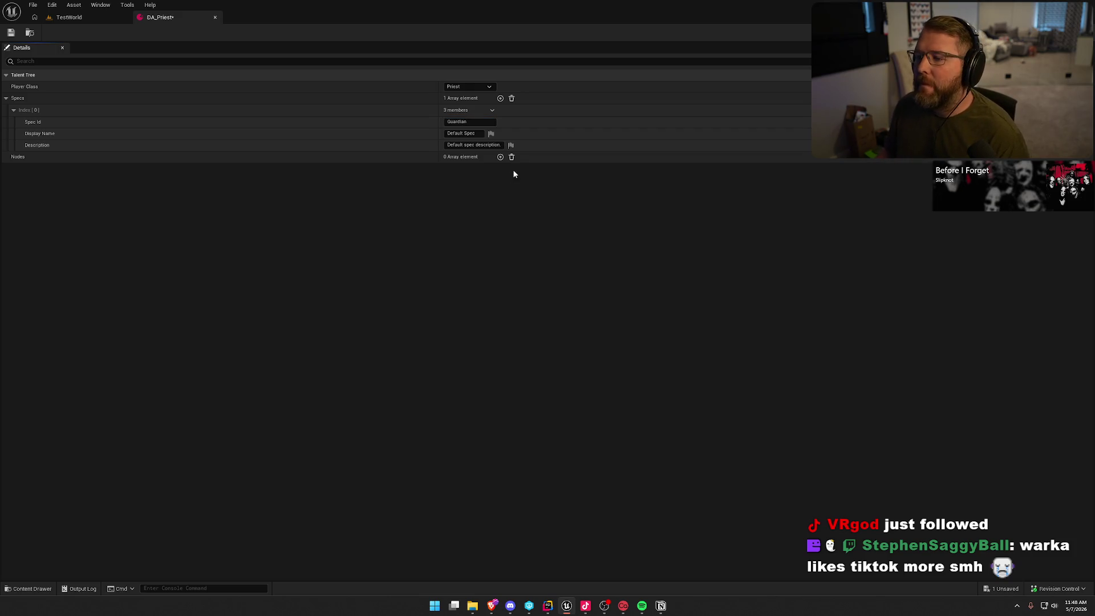
pyautogui.click(480, 133)
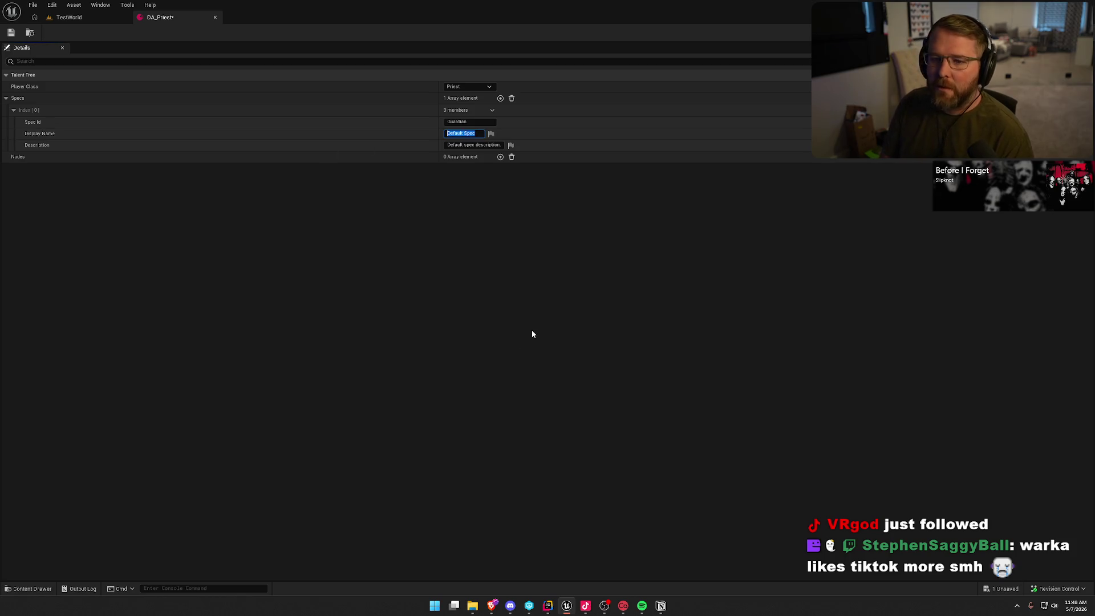
pyautogui.click(468, 122)
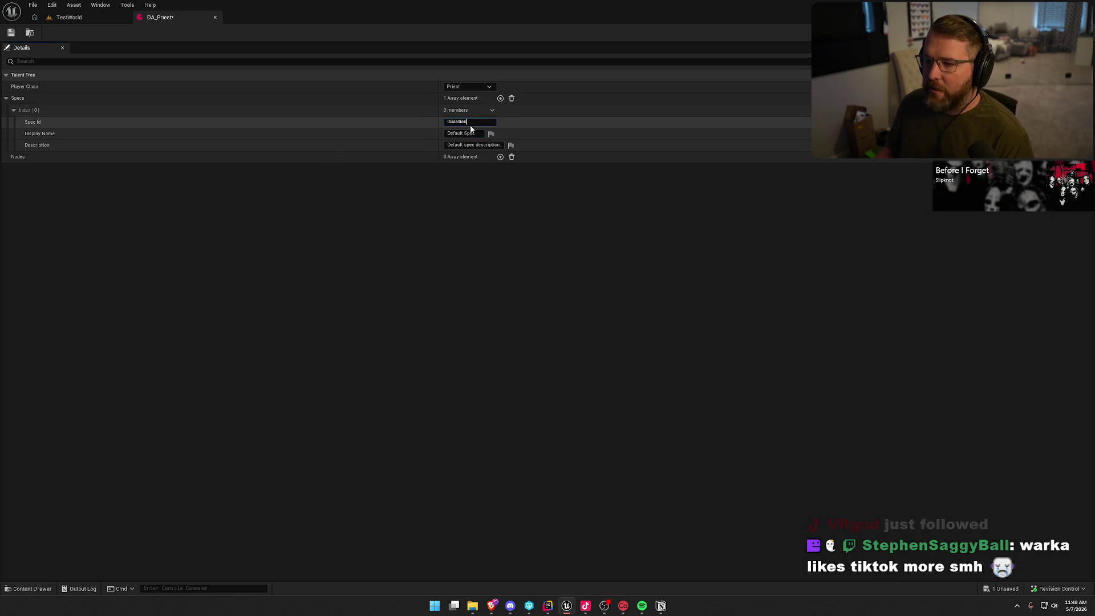
pyautogui.hotkey('alt', 'Tab')
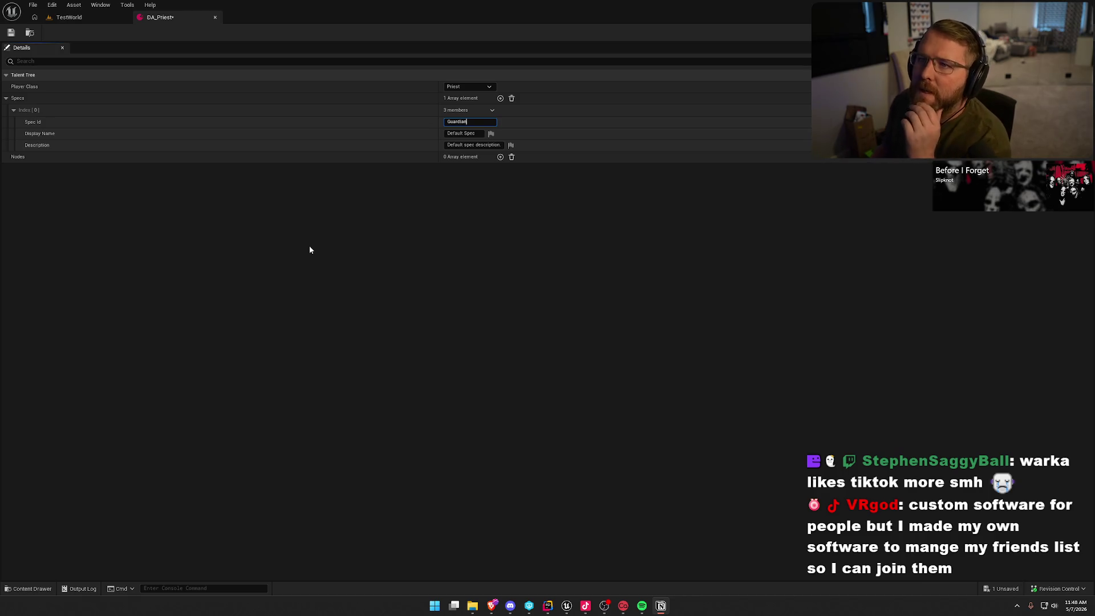
# Replace the Spec Id with 1000 and set the Display Name to 'Gaurdian'.
pyautogui.click(462, 121)
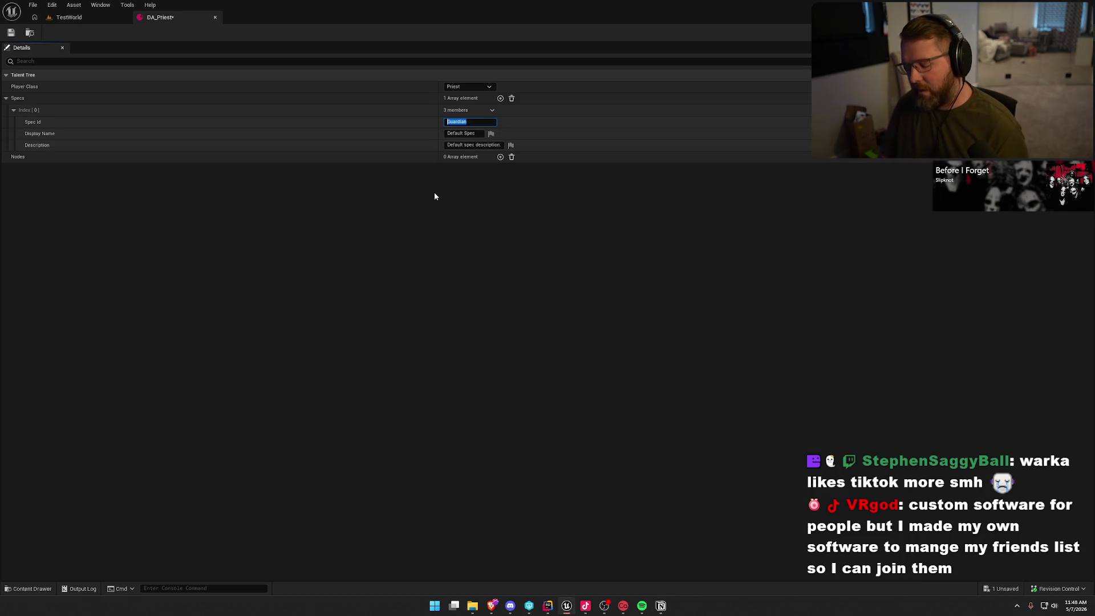
pyautogui.write('1000')
pyautogui.press('Return')
pyautogui.click(472, 136)
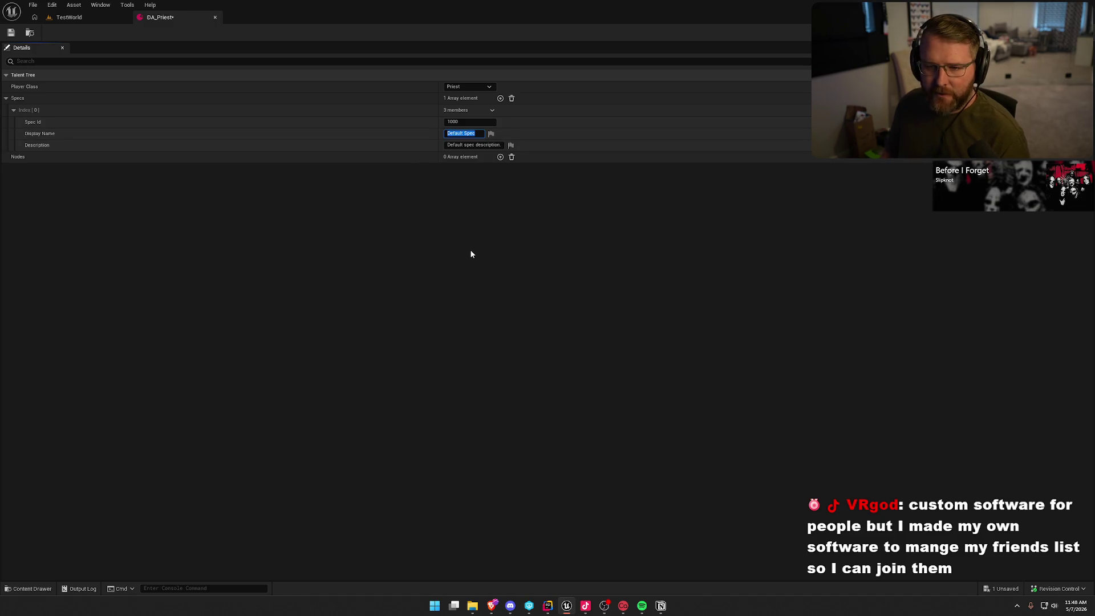
pyautogui.write('G')
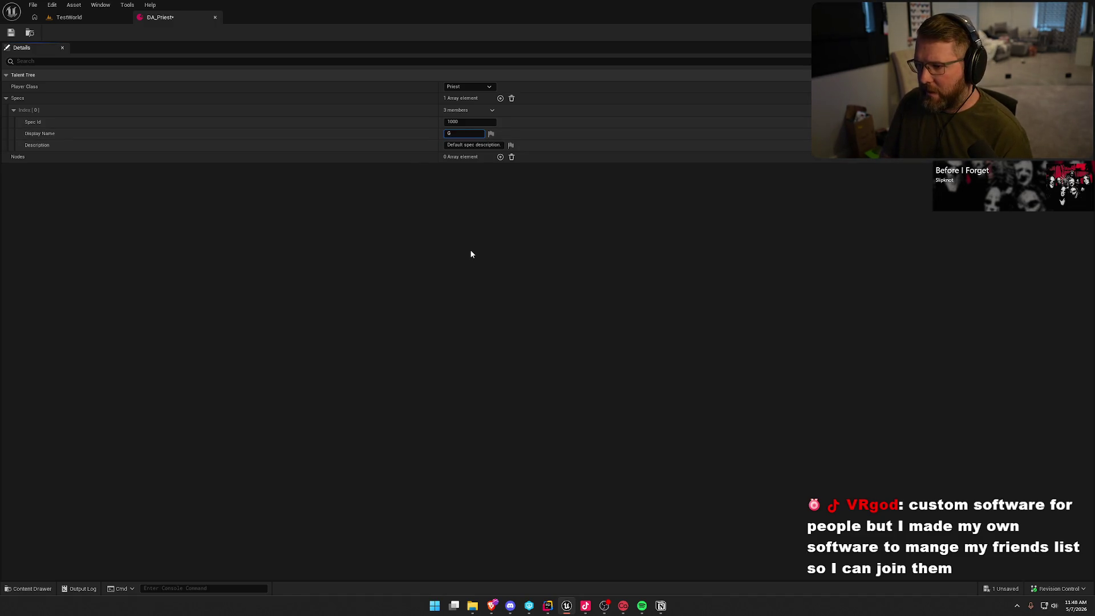
pyautogui.write('aurdian')
pyautogui.press('Return')
pyautogui.hotkey('alt', 'Tab')
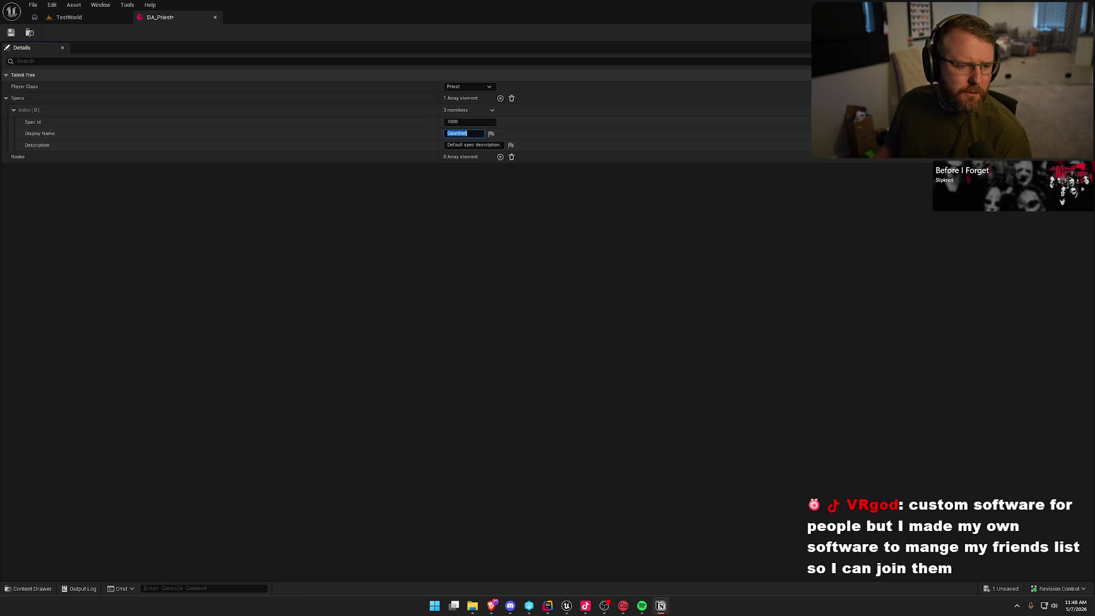
pyautogui.click(486, 262)
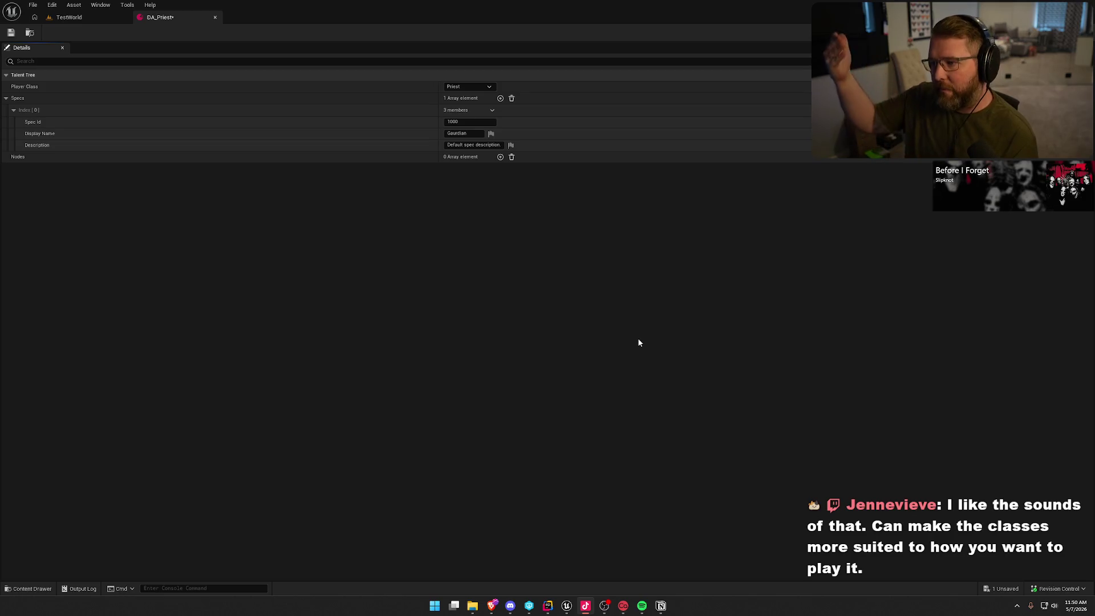
pyautogui.click(116, 17)
# Open the LobbyMenu map from Maps, saving DA_Priest, then play it and view the Talents page.
pyautogui.hotkey('ctrl', 'space')
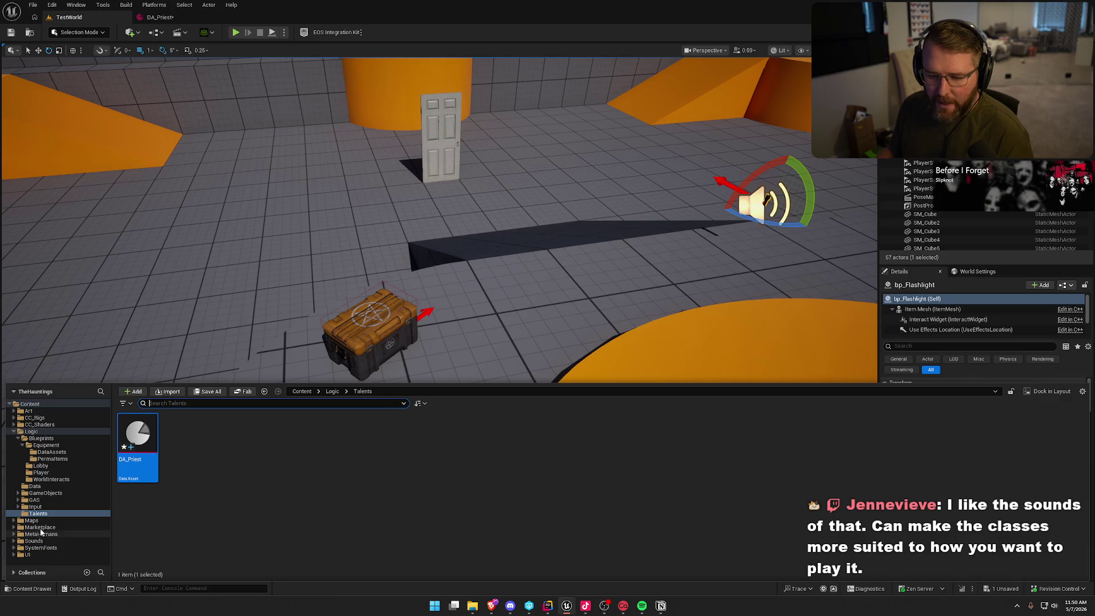
pyautogui.click(31, 520)
pyautogui.doubleClick(210, 435)
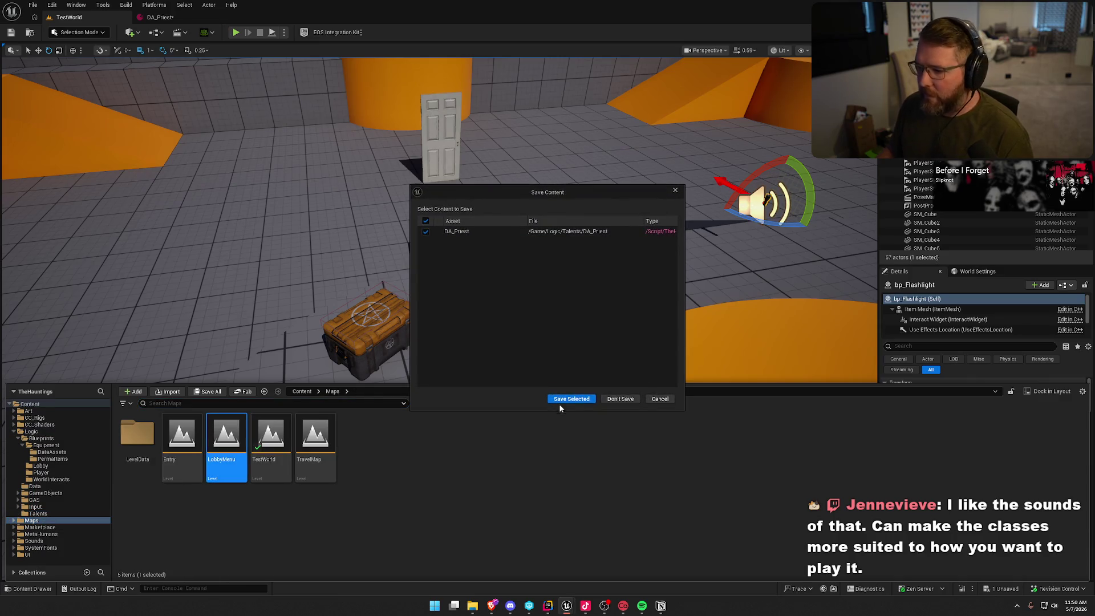
pyautogui.click(561, 396)
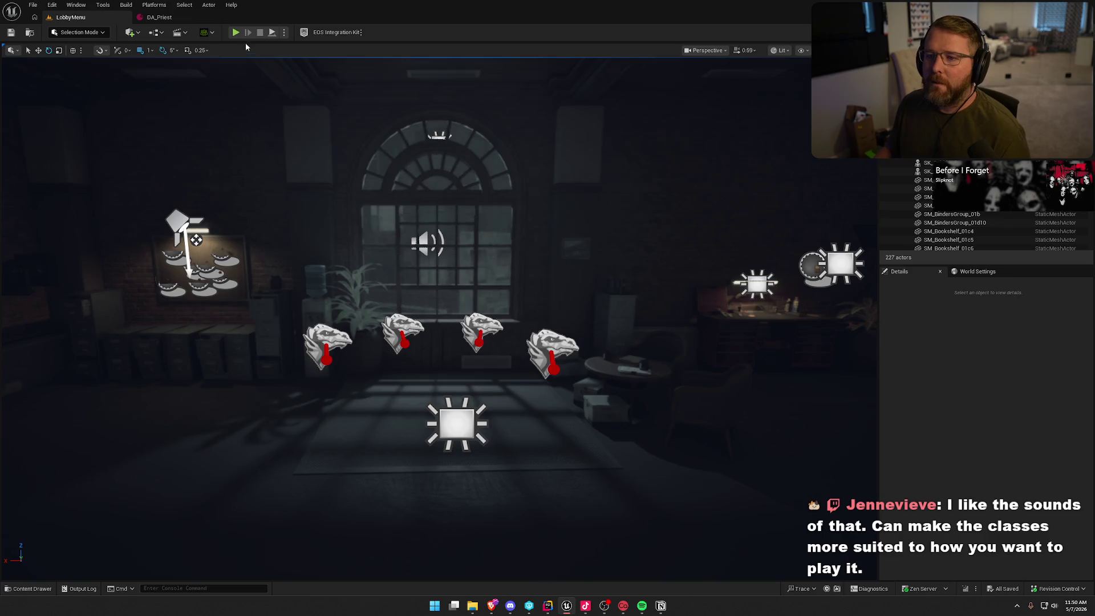
pyautogui.click(236, 32)
pyautogui.click(491, 101)
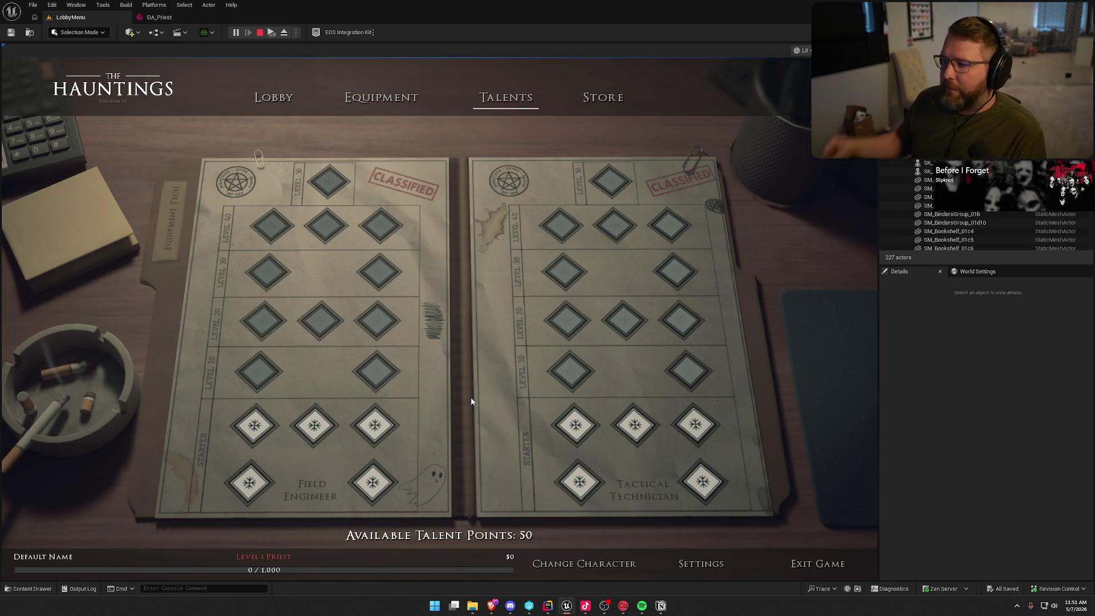
pyautogui.click(370, 98)
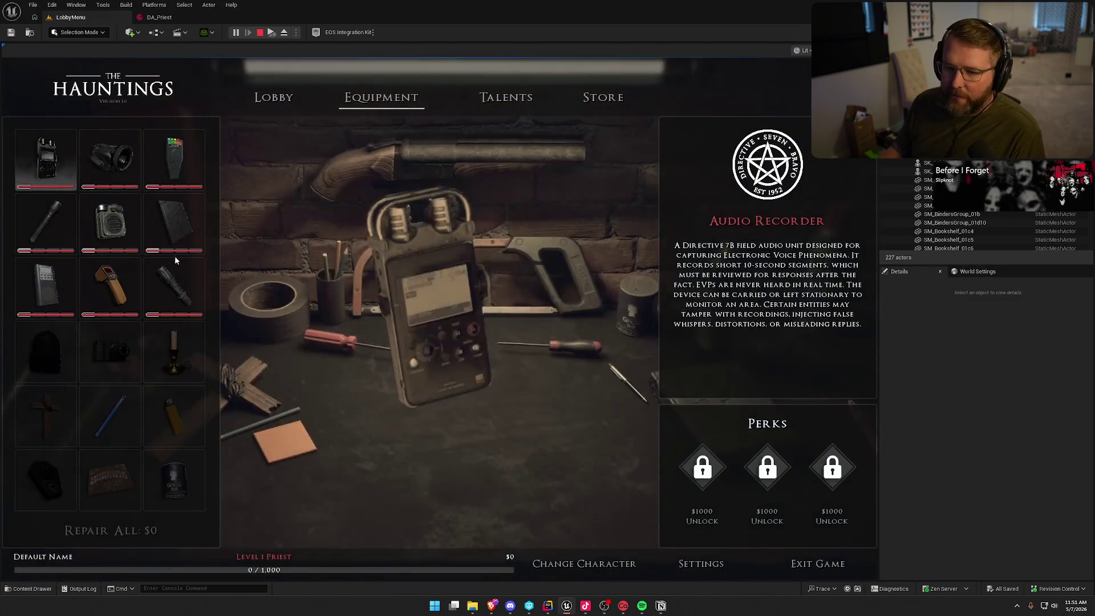
pyautogui.click(172, 162)
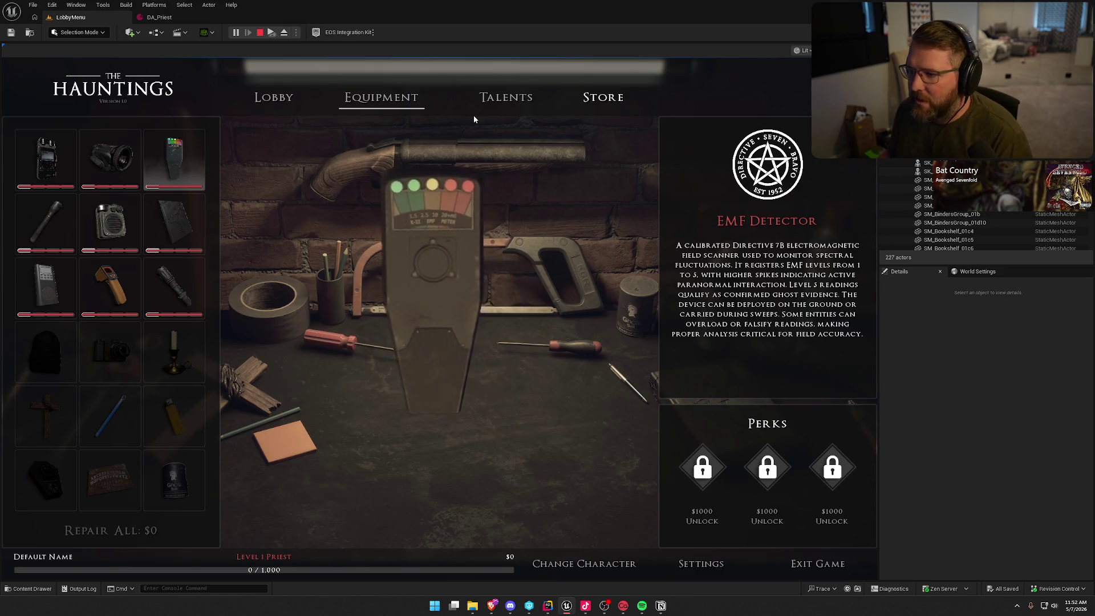
pyautogui.click(484, 105)
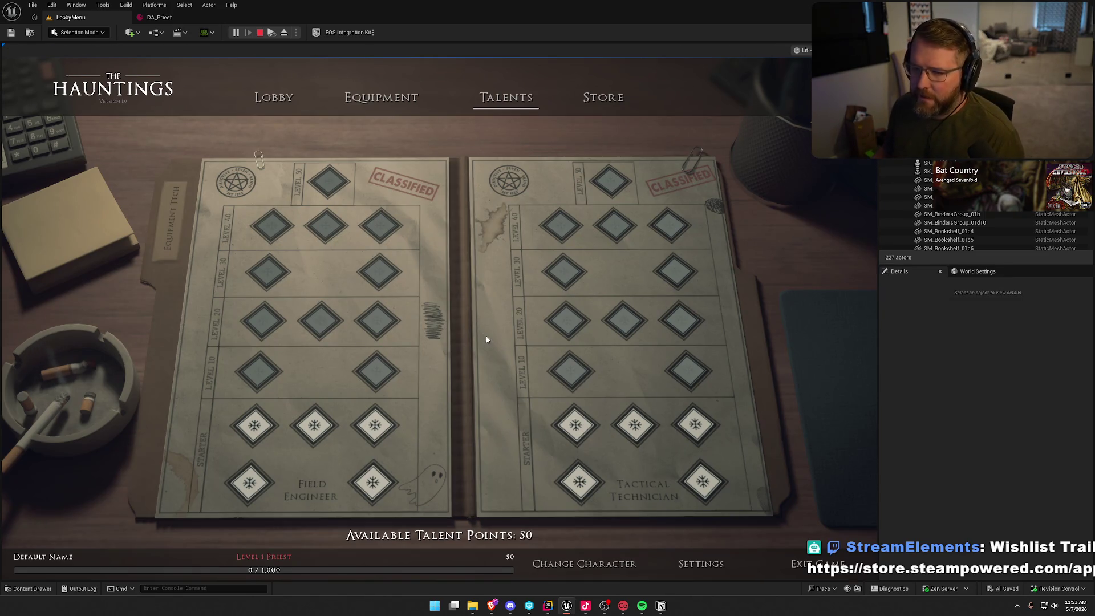
# Give the Guardian spec a defensive-capabilities description, save DA_Priest, and add one default Nodes entry.
pyautogui.press('Escape')
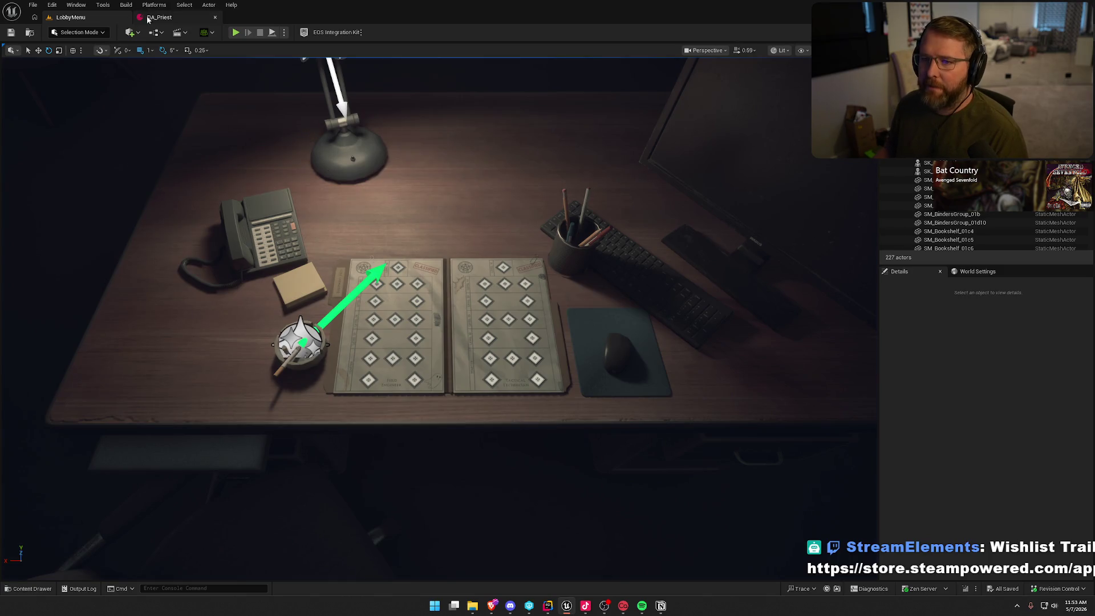
pyautogui.click(148, 19)
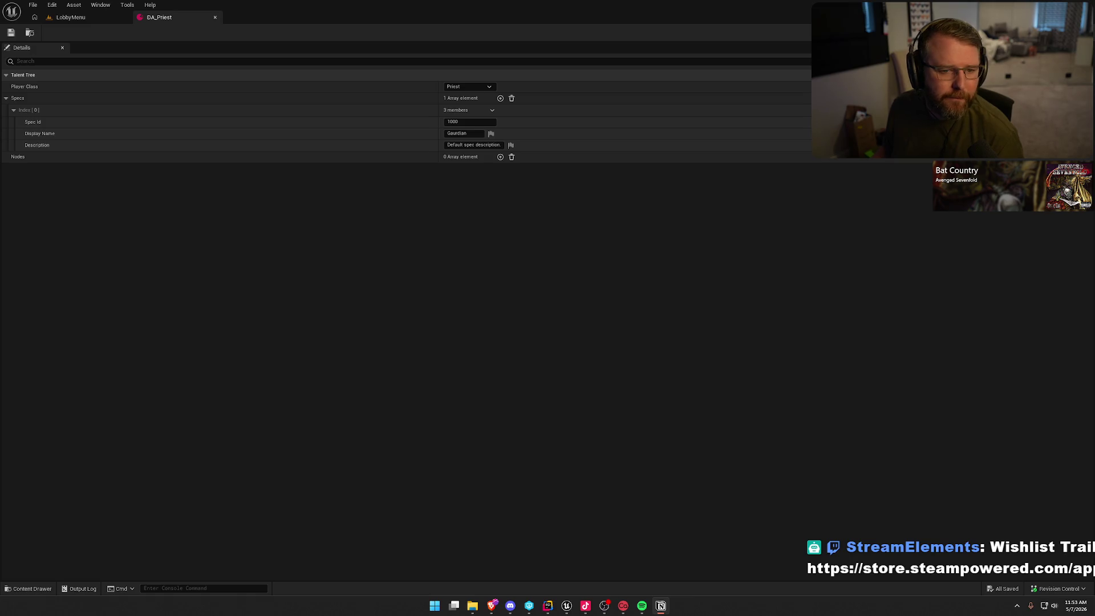
pyautogui.click(476, 145)
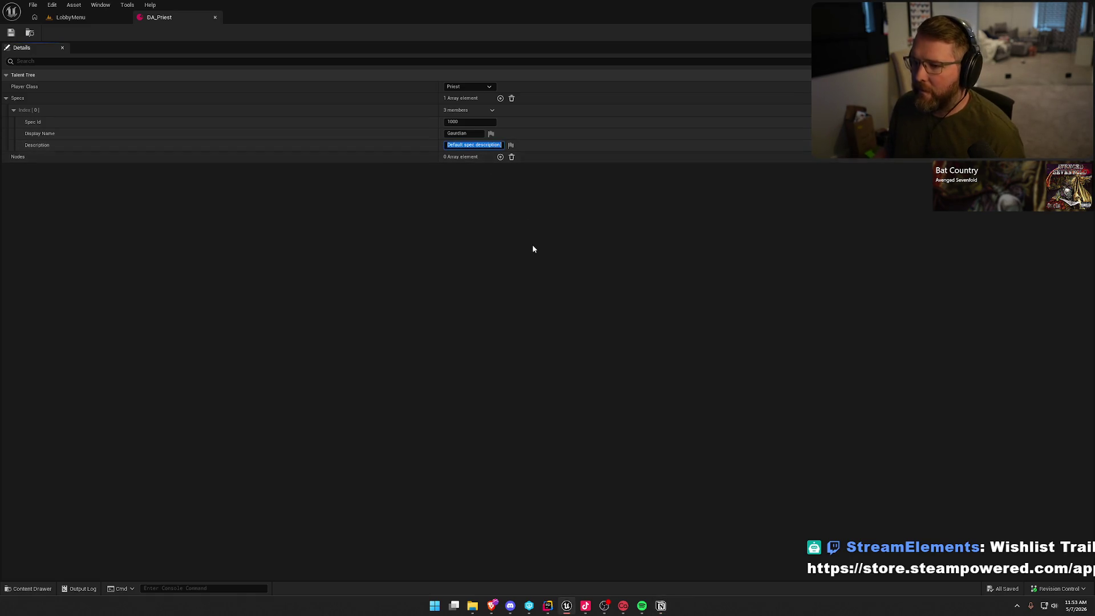
pyautogui.write('Enhances defensive capabilities, providing stronger team fortitude and personal resilience.')
pyautogui.press('Return')
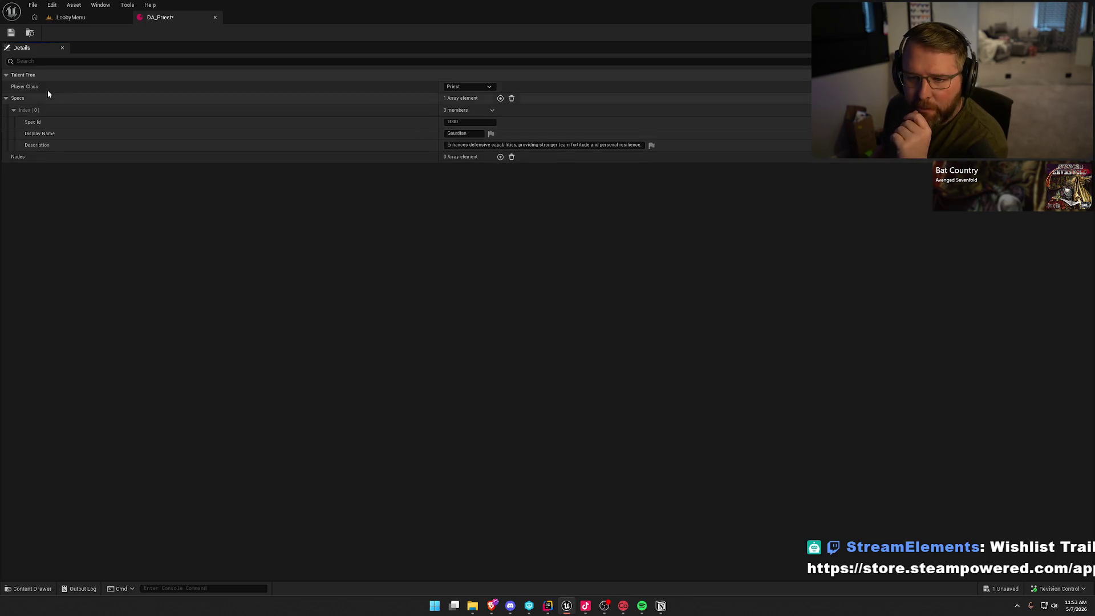
pyautogui.hotkey('ctrl', 's')
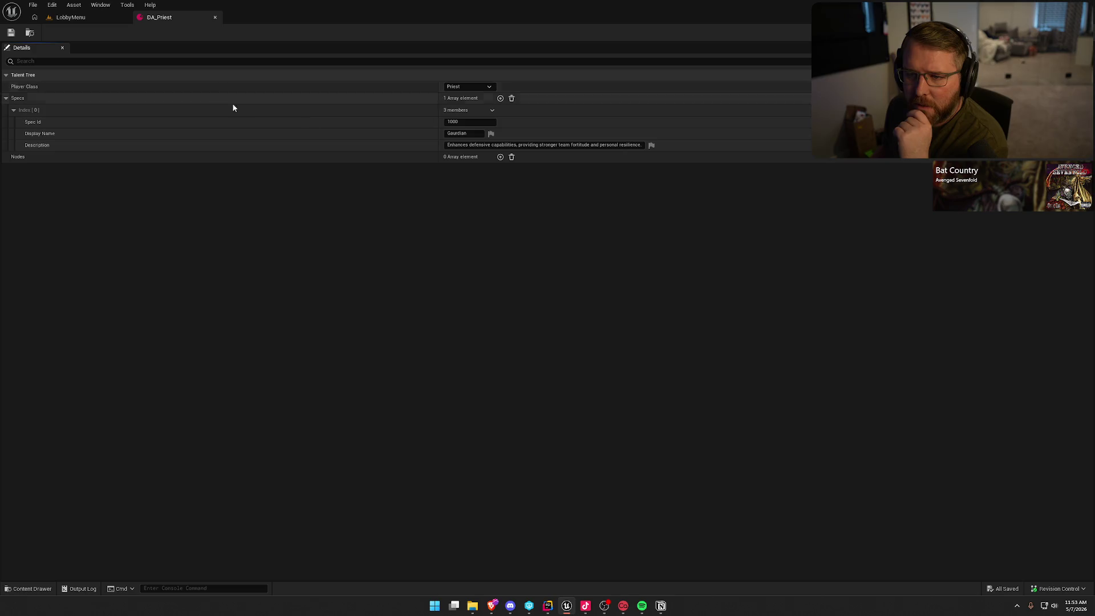
pyautogui.click(500, 157)
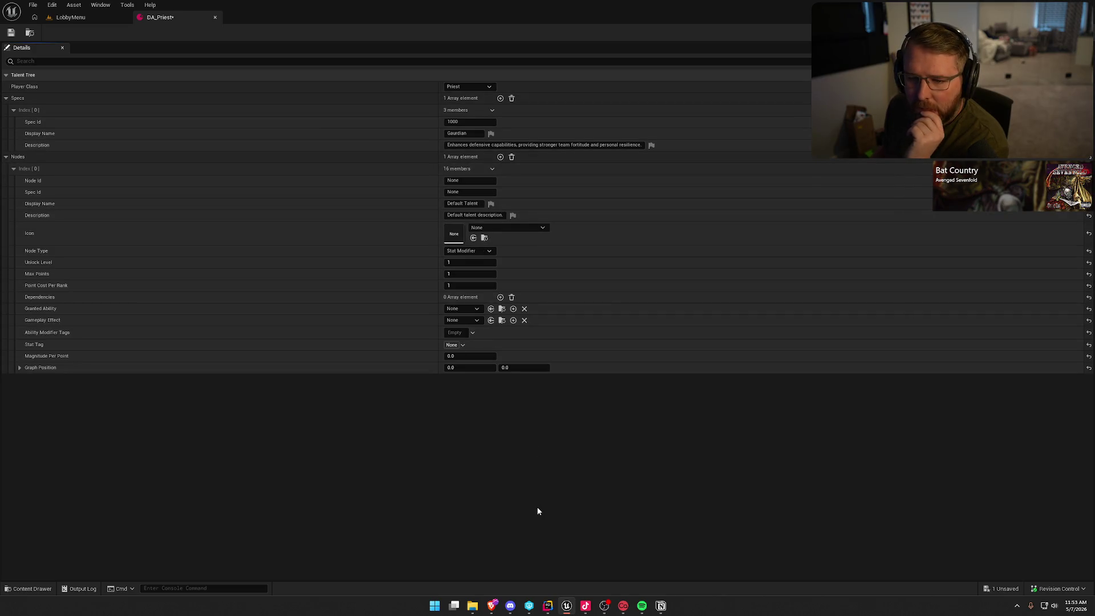
# Add a second entry to Specs and set its Spec Id to 1001.
pyautogui.click(20, 368)
pyautogui.click(20, 368)
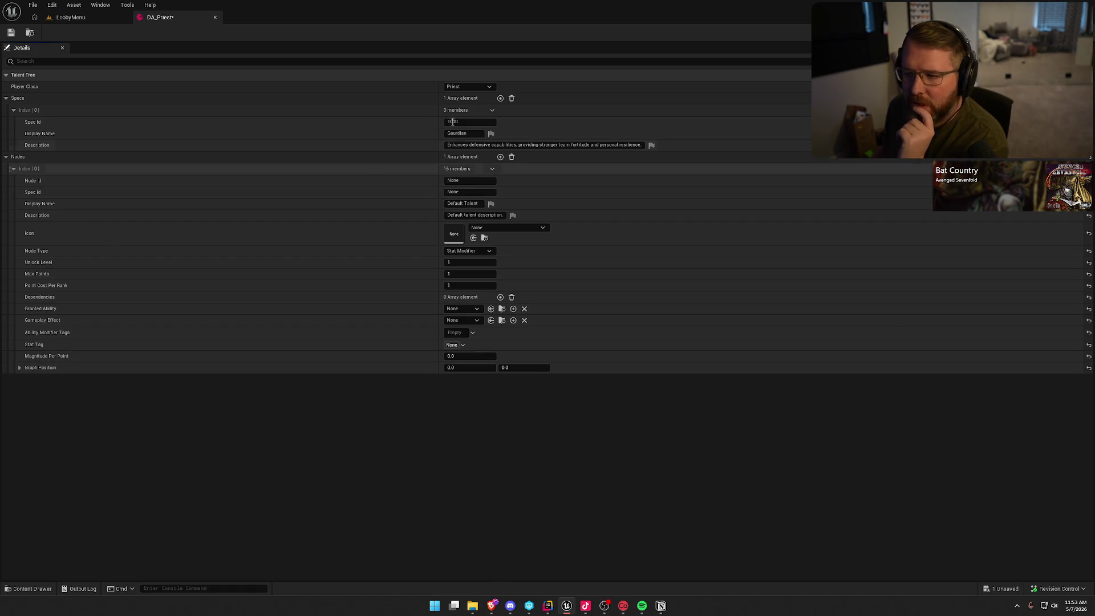
pyautogui.click(473, 193)
pyautogui.write('1000')
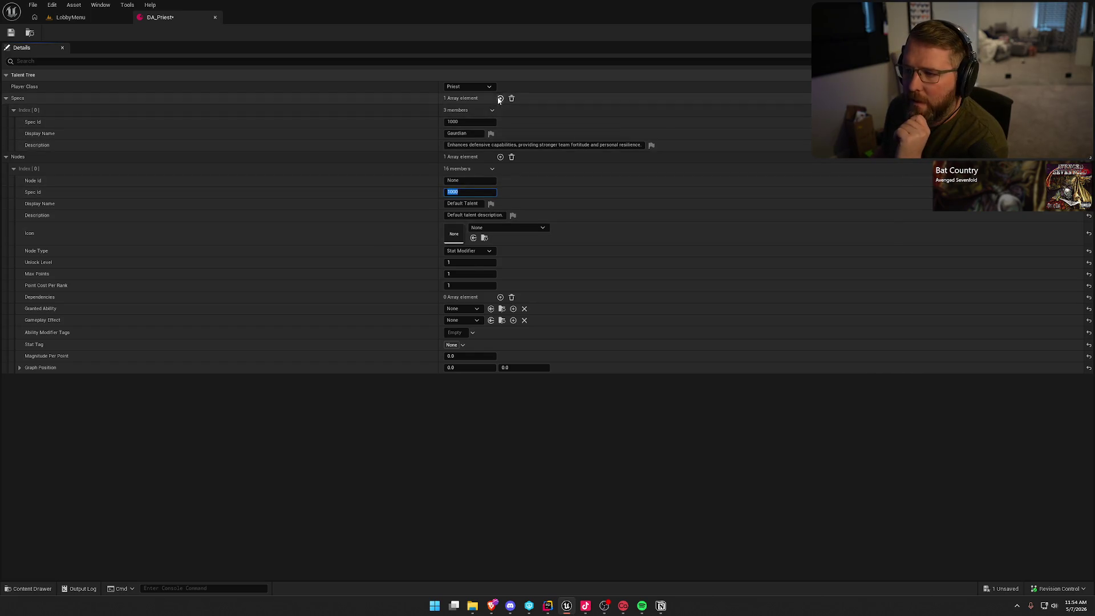
pyautogui.click(500, 98)
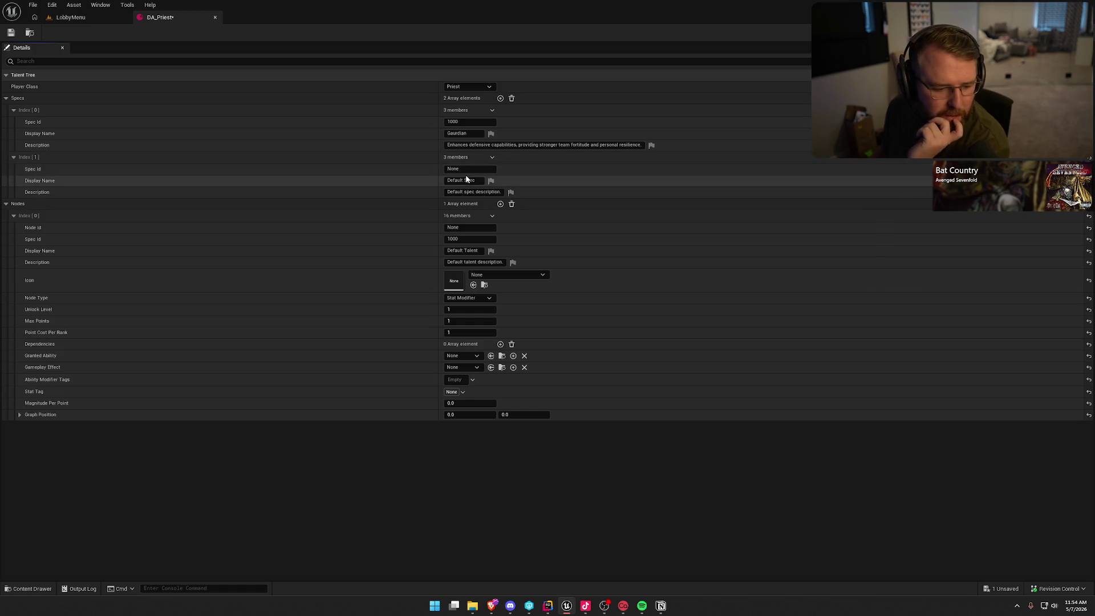
pyautogui.click(474, 172)
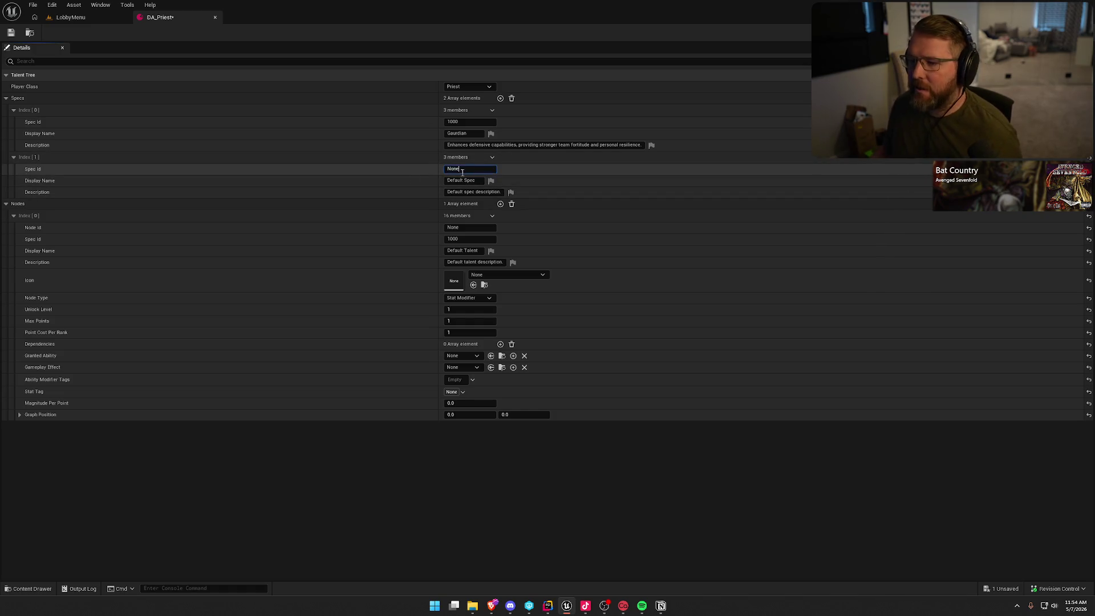
pyautogui.write('Exorcist')
pyautogui.press('Return')
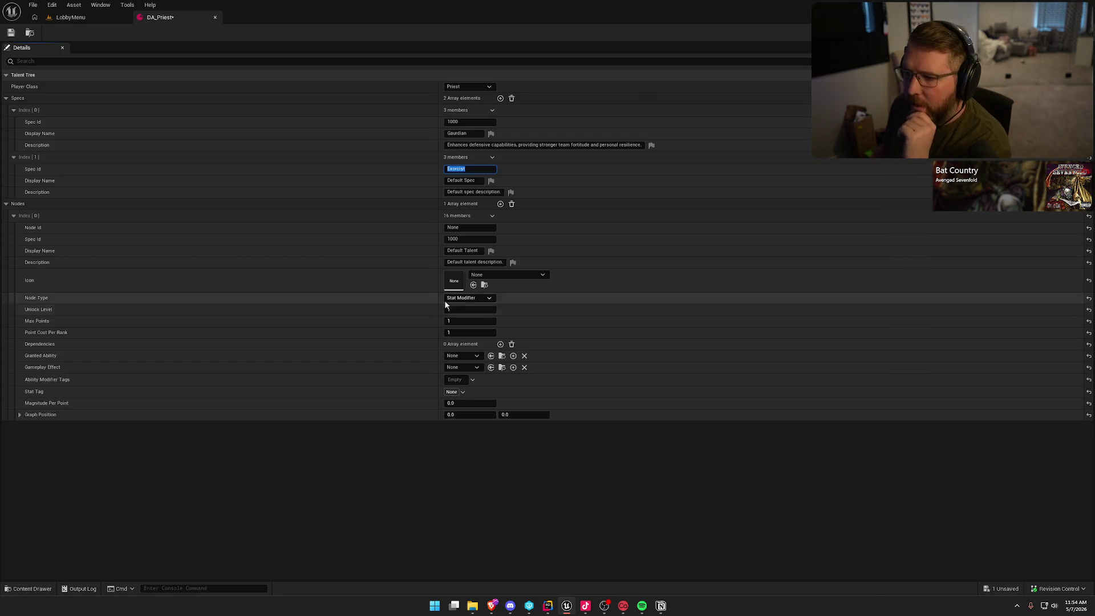
pyautogui.press('BackSpace')
pyautogui.write('100')
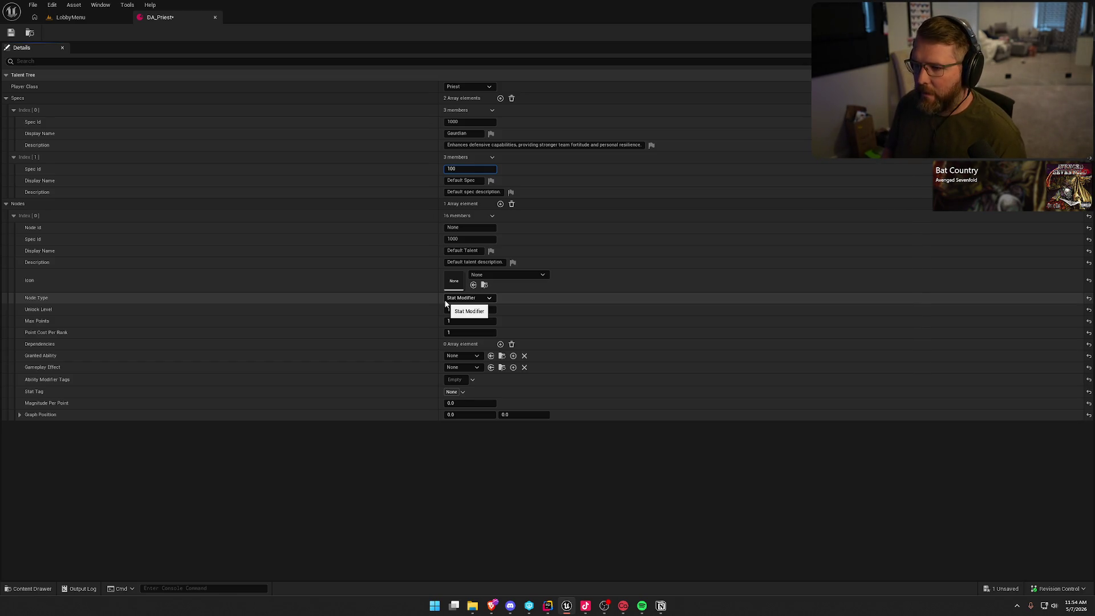
pyautogui.write('1')
pyautogui.press('Tab')
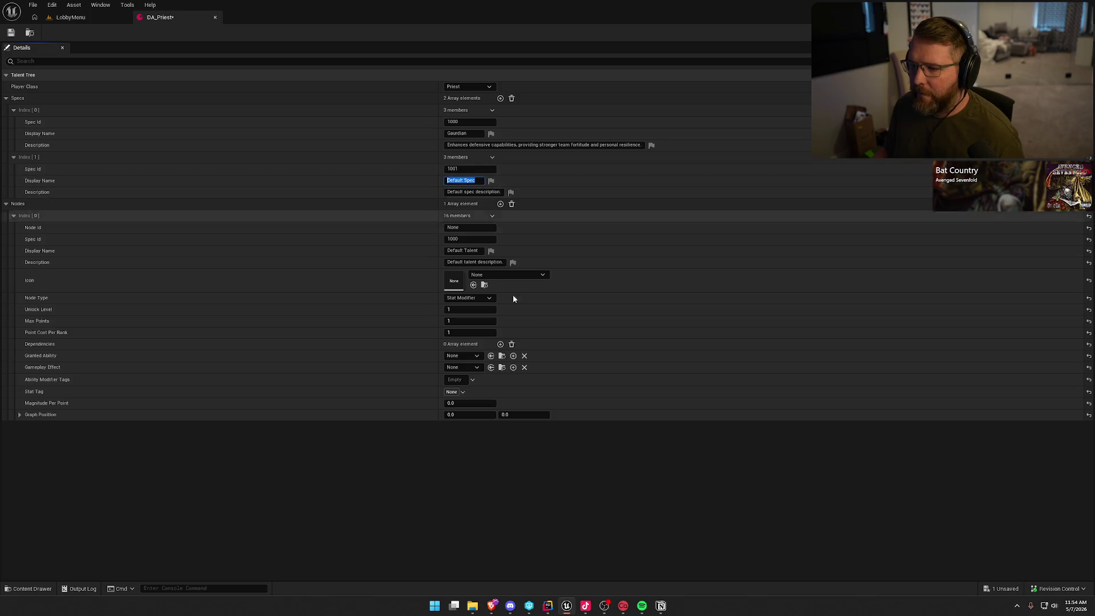
pyautogui.write('Exorcist')
# Name the second spec Exorcist and give it the ghost-confrontation and exorcism-effectiveness description.
pyautogui.hotkey('ctrl', 'v')
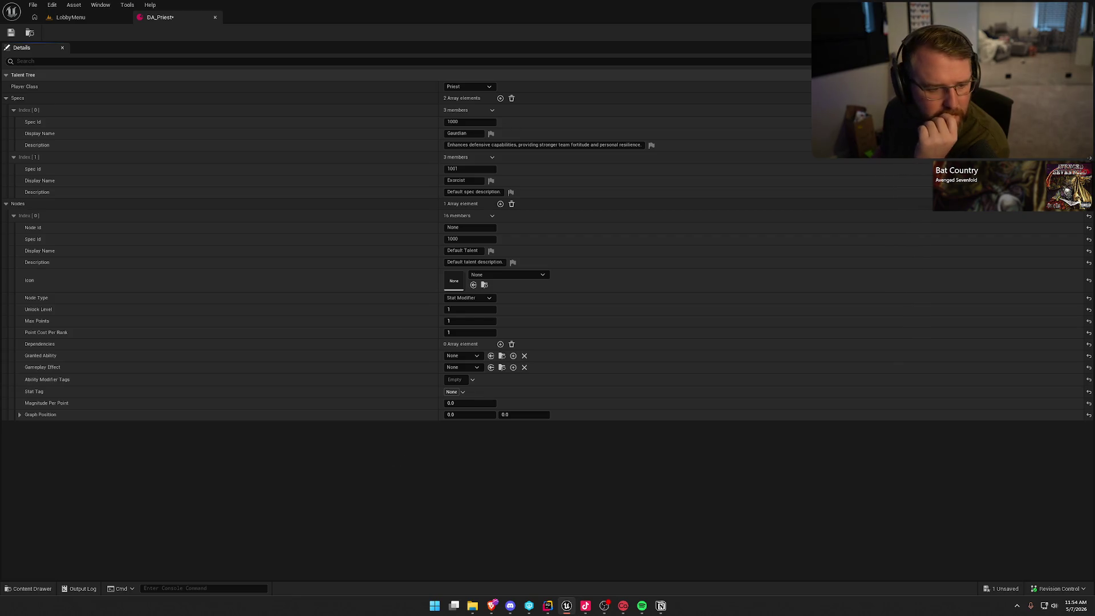
pyautogui.hotkey('alt', 'Tab')
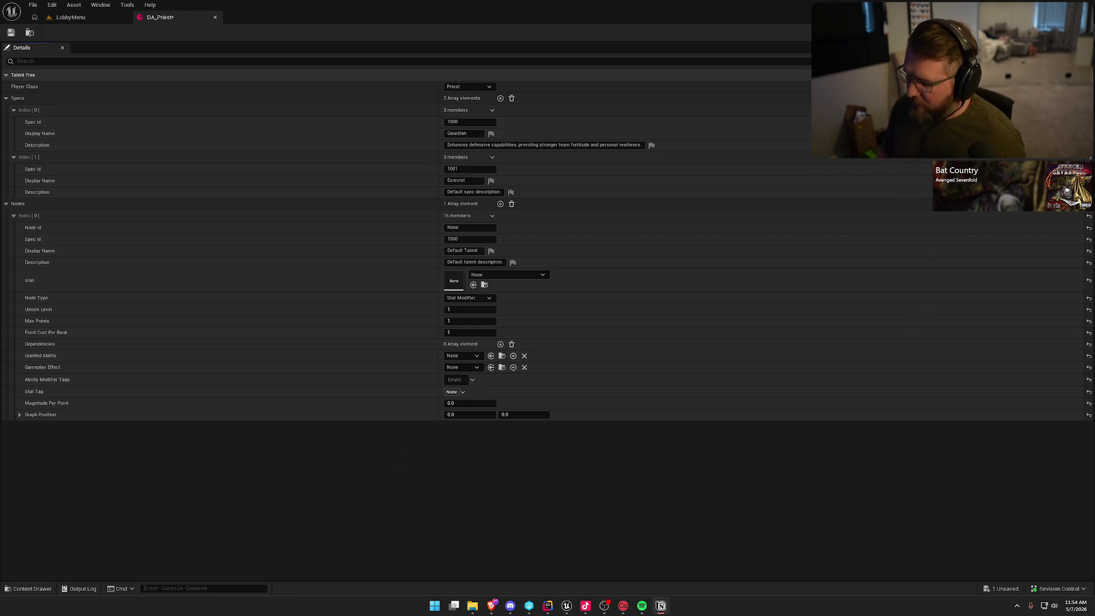
pyautogui.click(476, 191)
pyautogui.hotkey('ctrl', 'v')
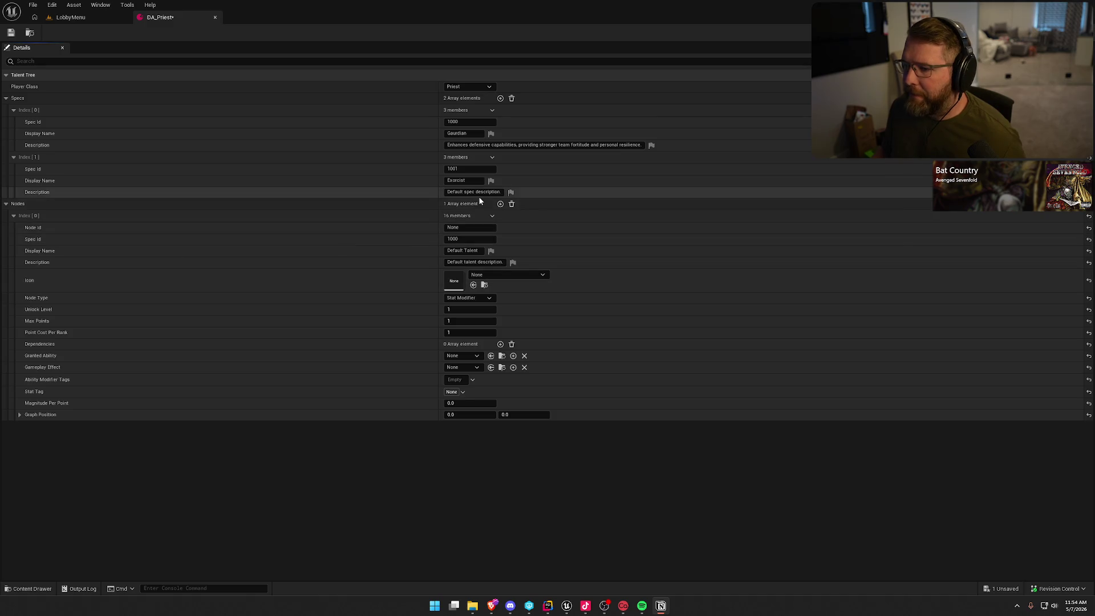
pyautogui.hotkey('ctrl', 'a')
pyautogui.hotkey('ctrl', 'v')
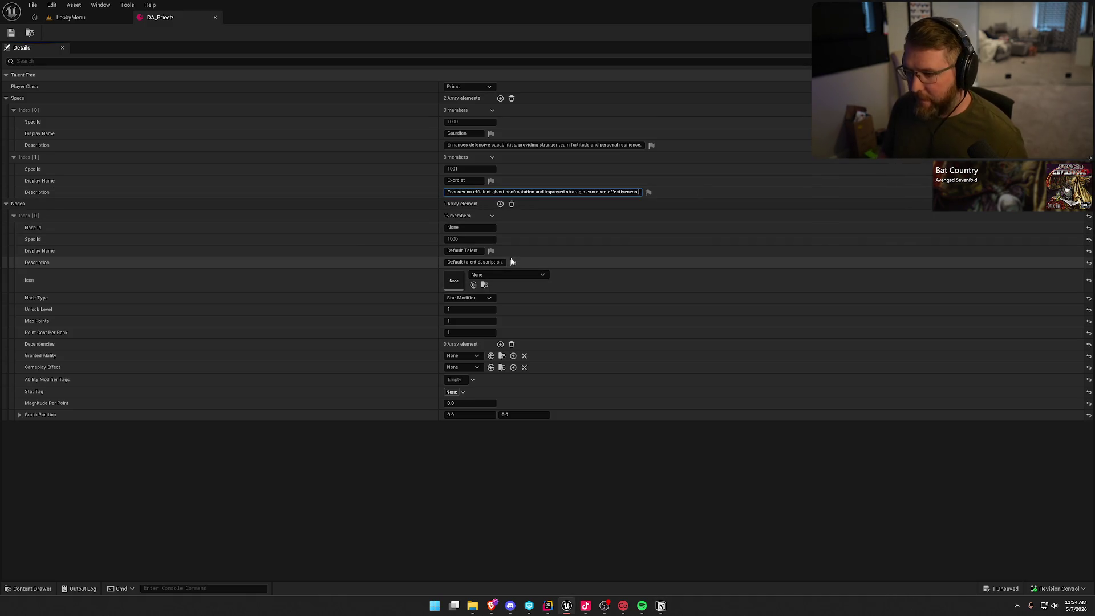
pyautogui.click(574, 533)
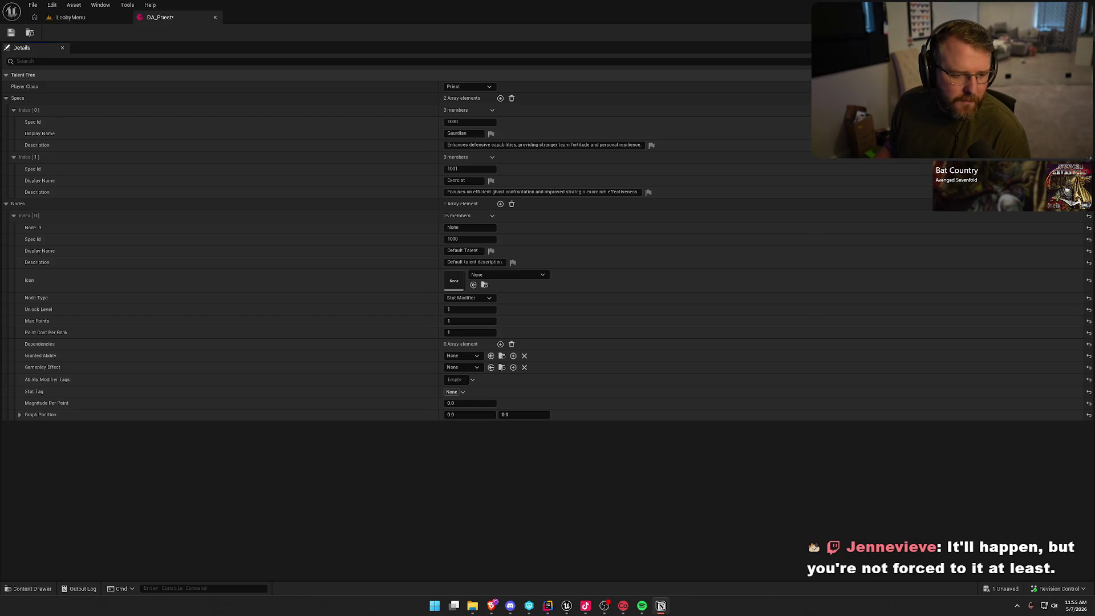
pyautogui.click(468, 135)
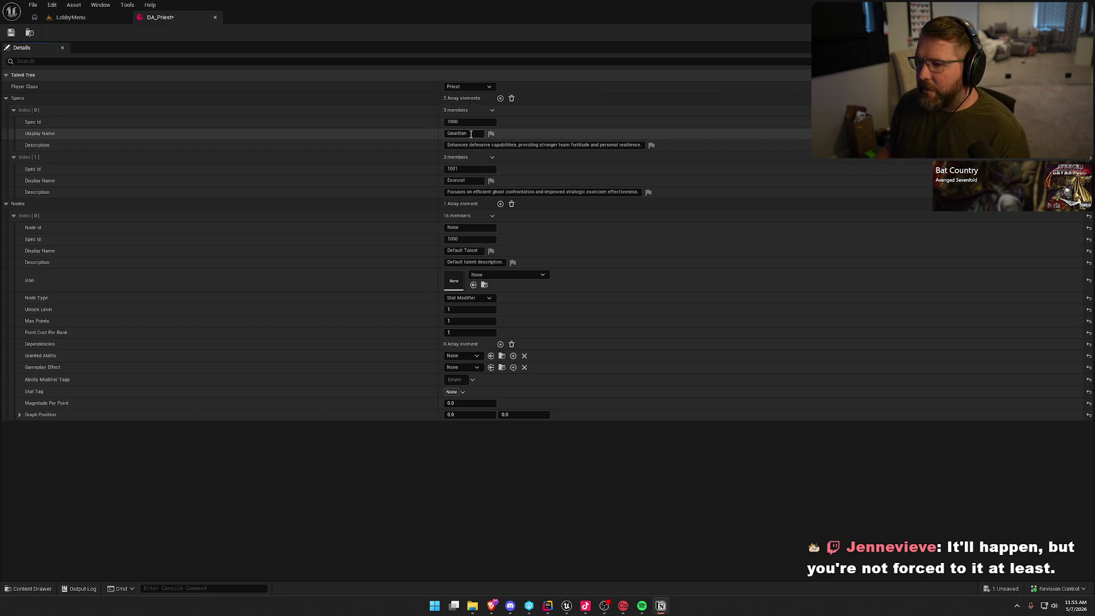
# Change spec 1000's Display Name from Gaurdian to Holy Protector.
pyautogui.write('Holy Protector')
pyautogui.press('Return')
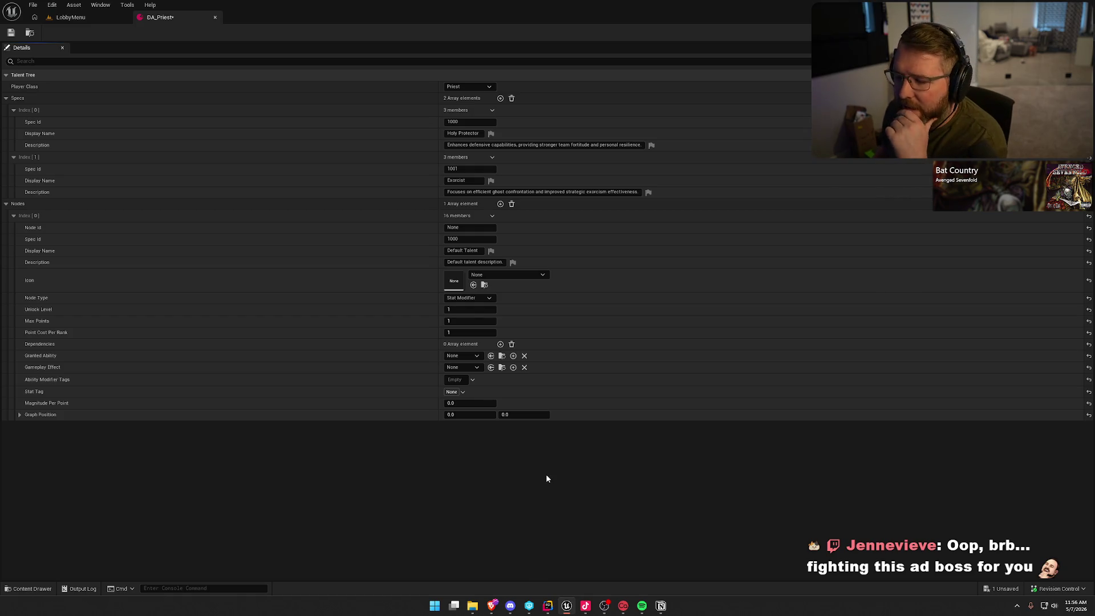
pyautogui.click(527, 276)
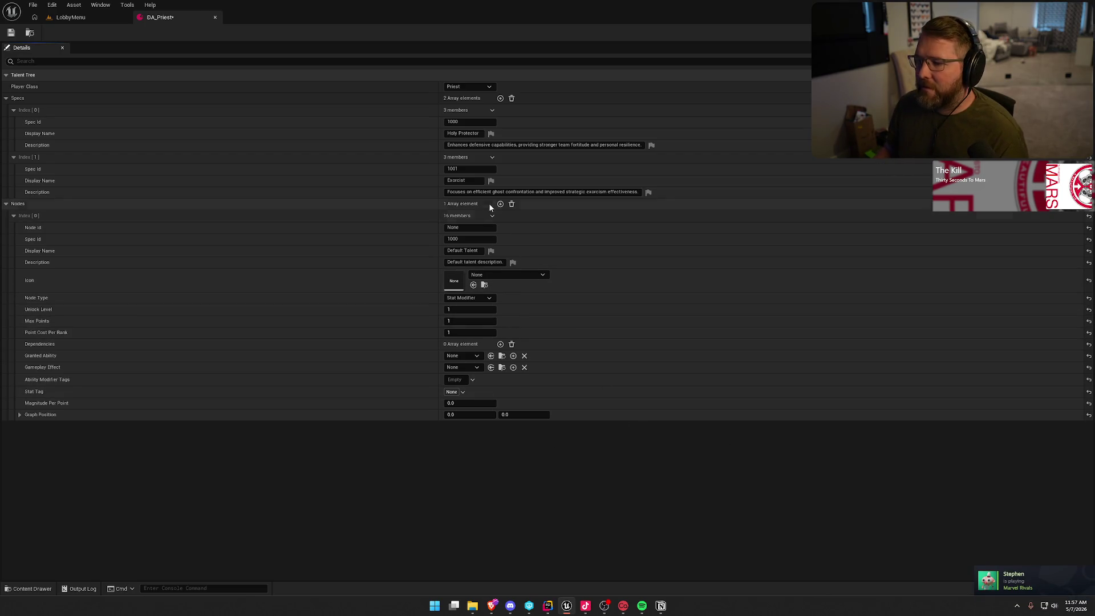
pyautogui.click(460, 228)
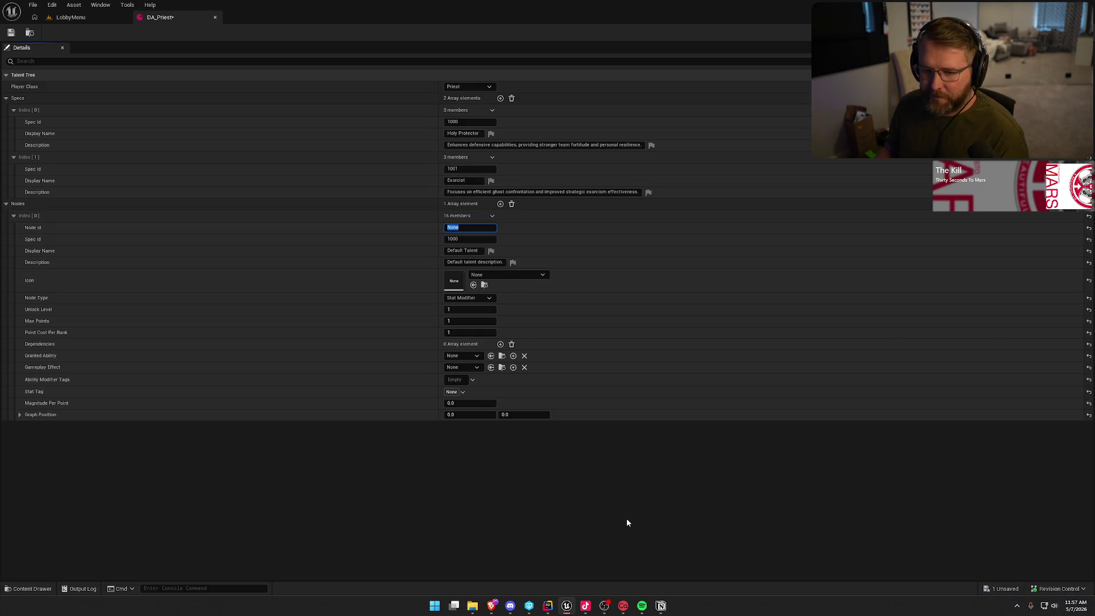
pyautogui.hotkey('alt', 'Tab')
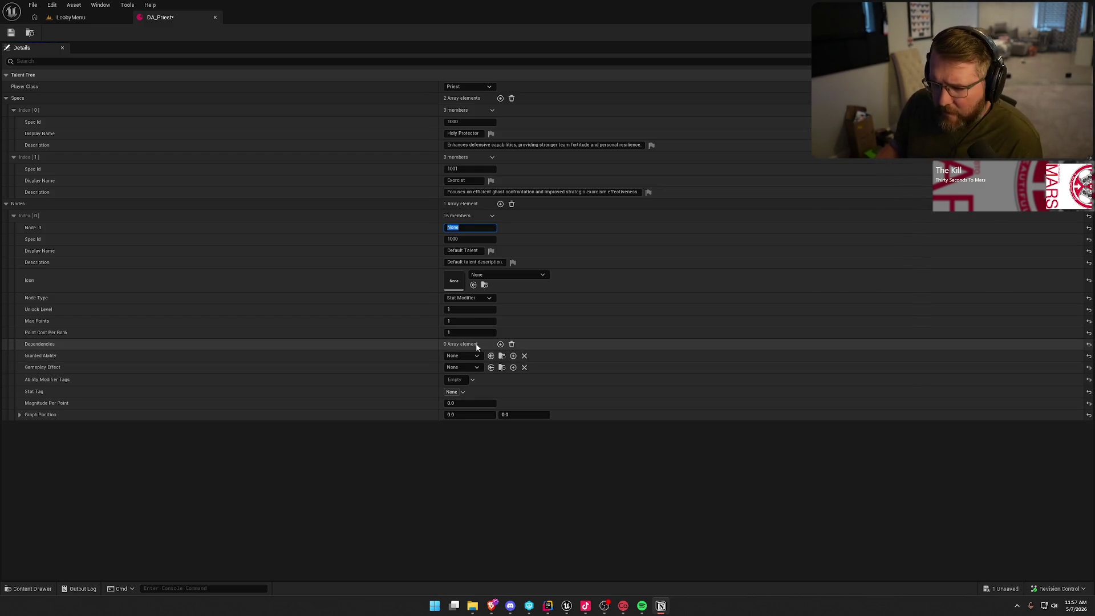
pyautogui.click(501, 344)
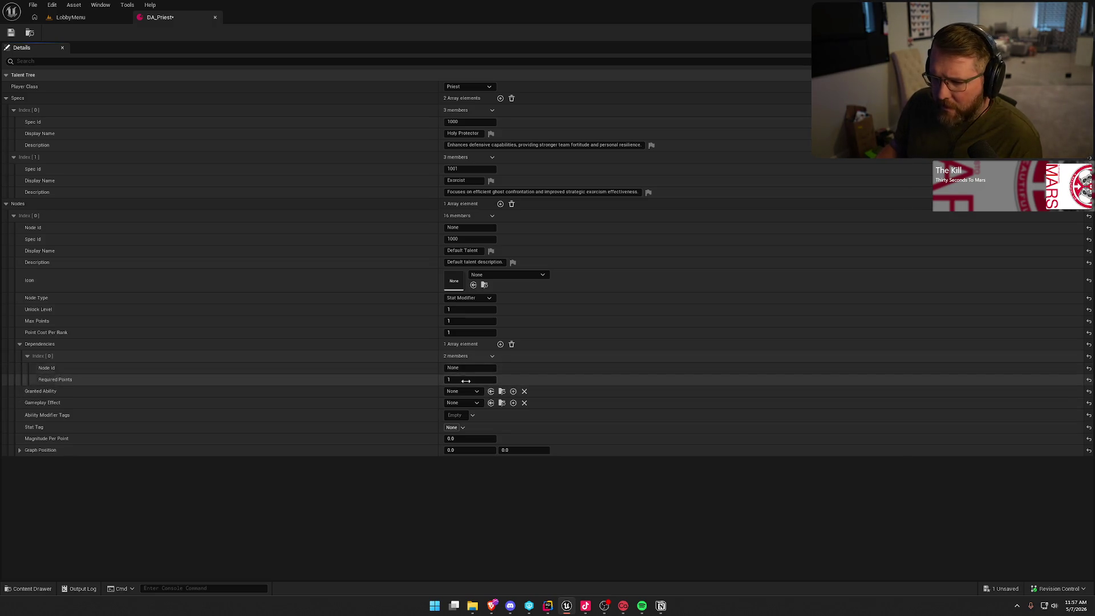
pyautogui.click(512, 345)
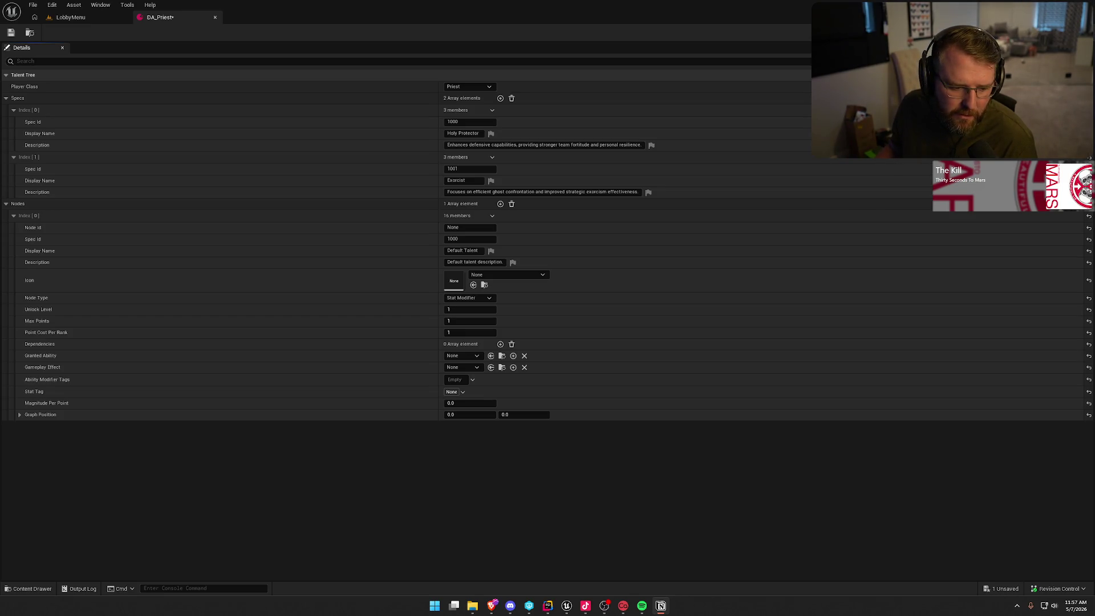
# Play the LobbyMenu level, view the game's Talents page, then stop the session.
pyautogui.click(64, 21)
pyautogui.click(236, 33)
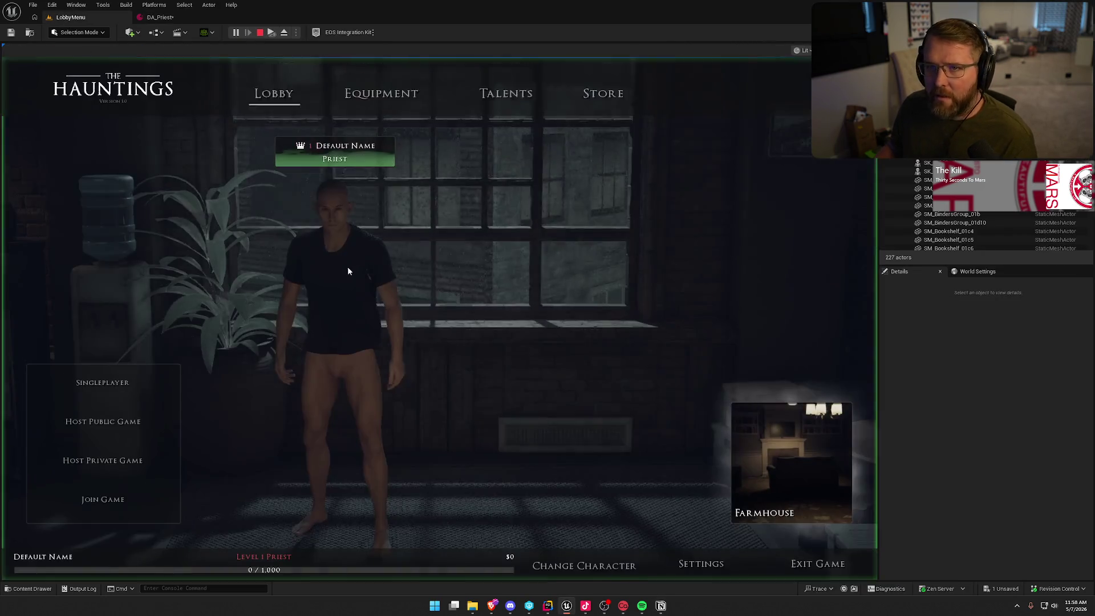
pyautogui.click(500, 86)
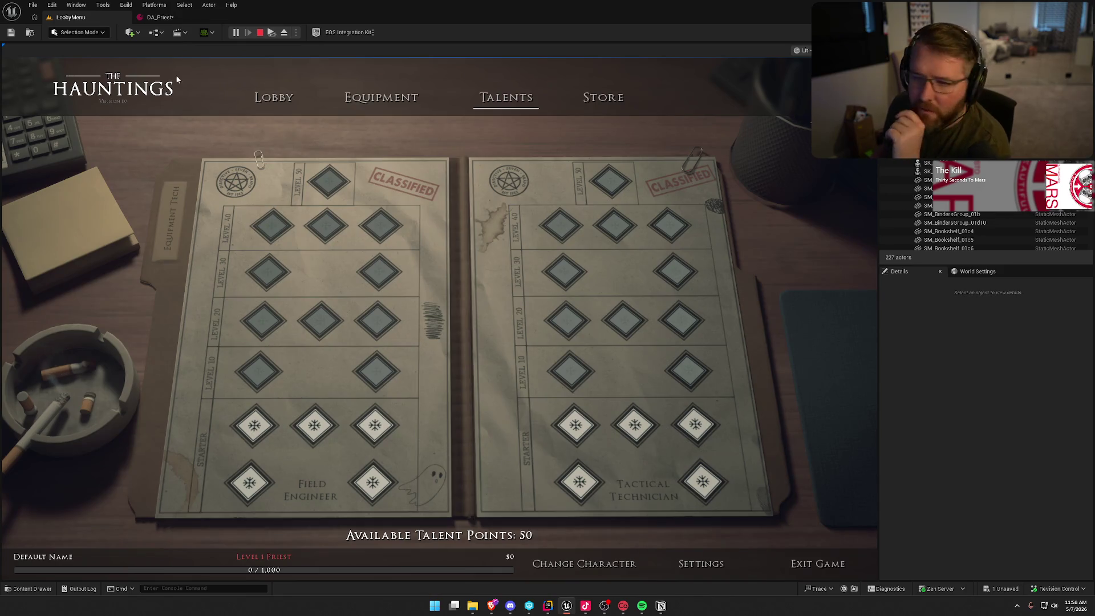
pyautogui.click(259, 32)
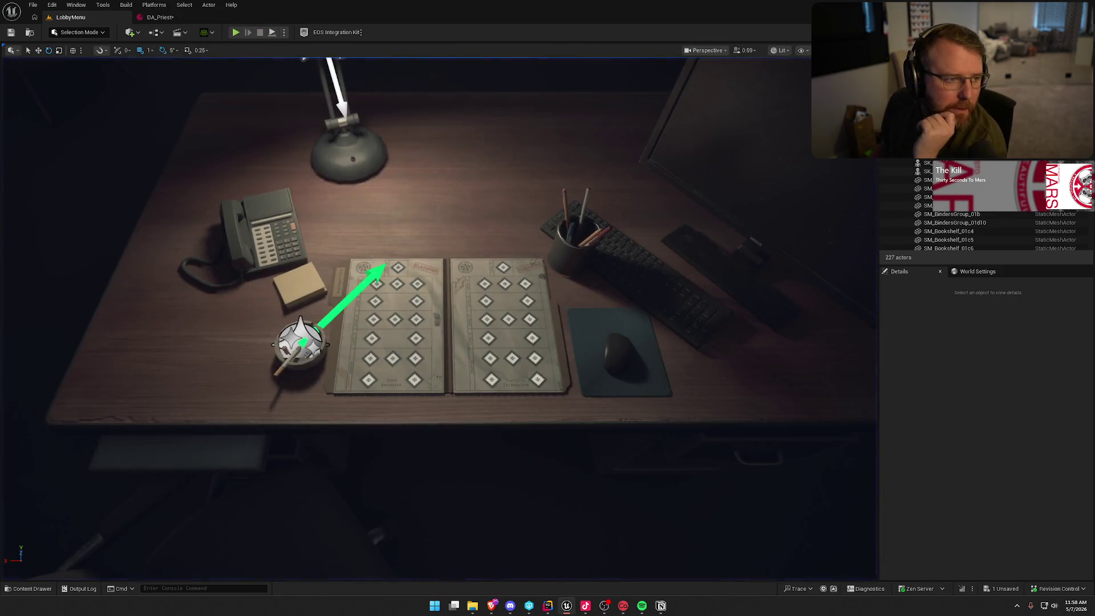
pyautogui.hotkey('alt', 'Tab')
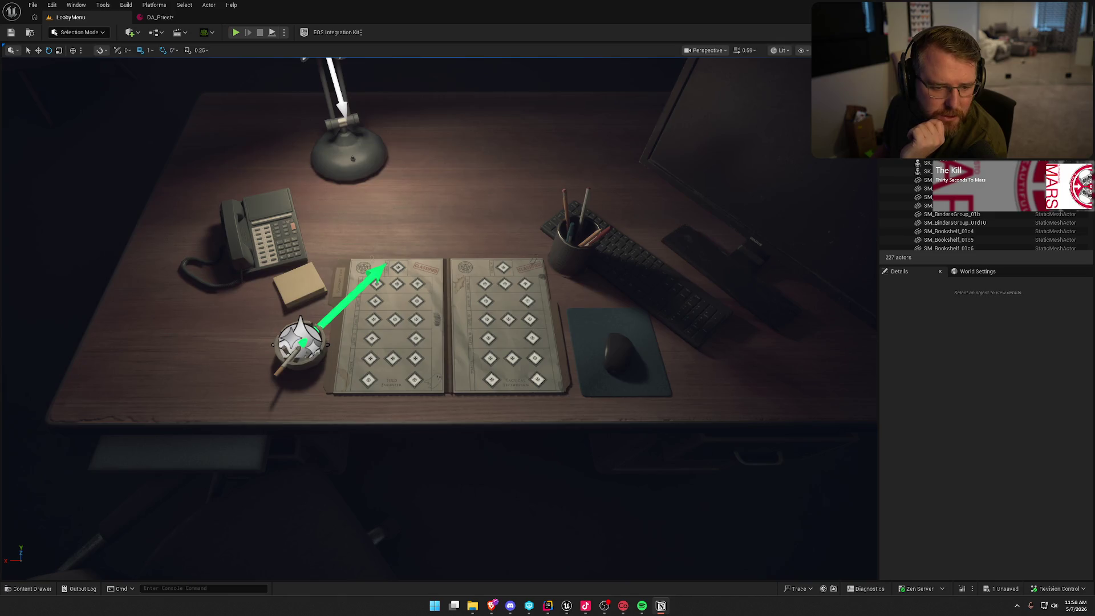
pyautogui.moveTo(0, 121)
pyautogui.mouseDown()
pyautogui.moveTo(334, 120)
pyautogui.moveTo(516, 89)
pyautogui.mouseUp()
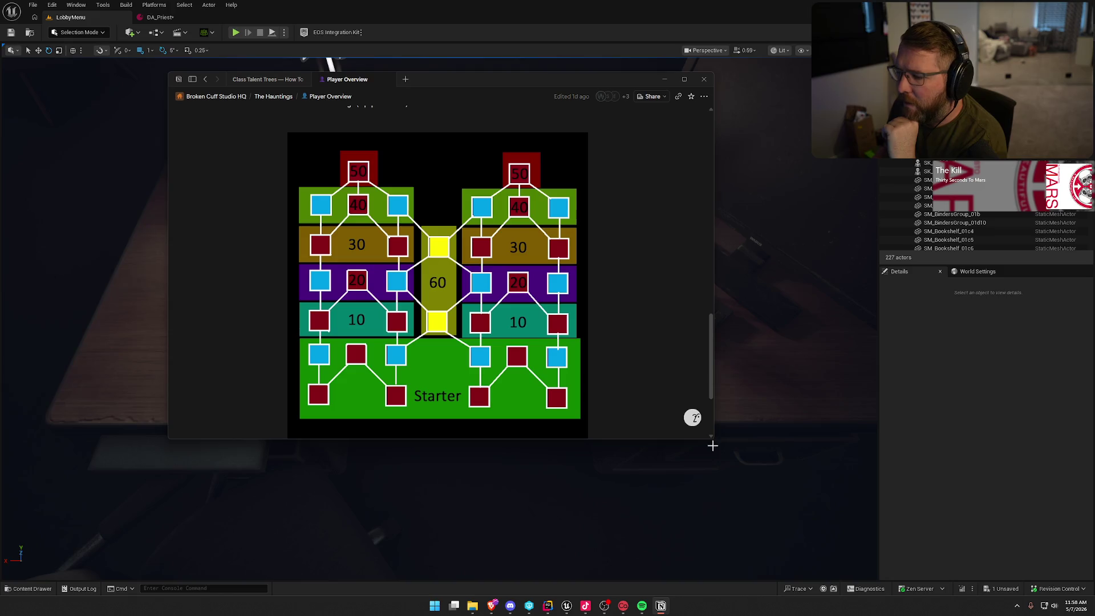
pyautogui.moveTo(713, 439); pyautogui.dragTo(794, 552)
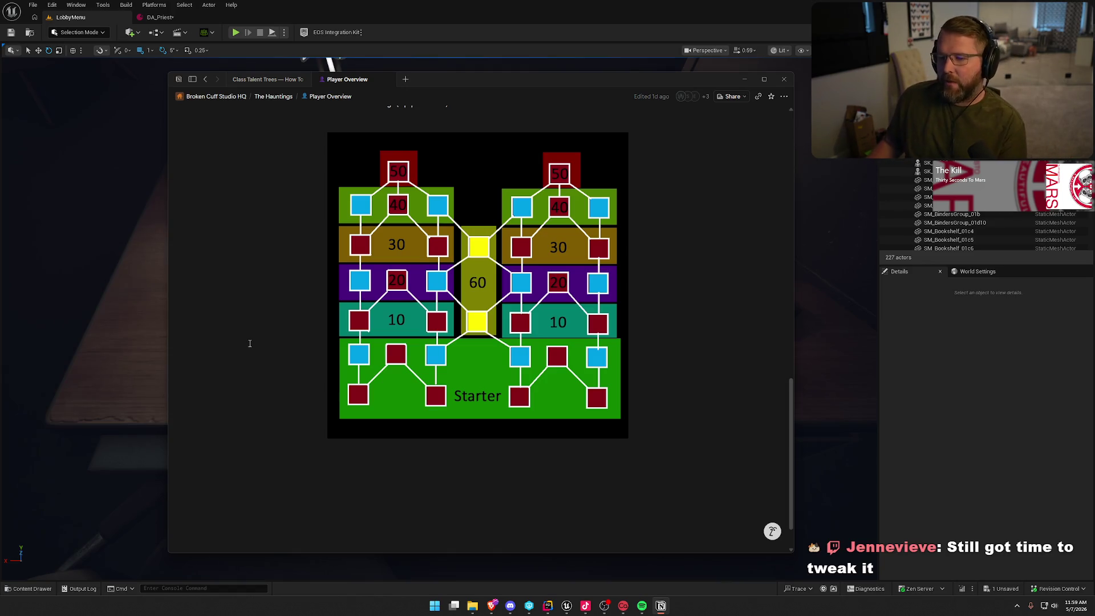
pyautogui.click(744, 79)
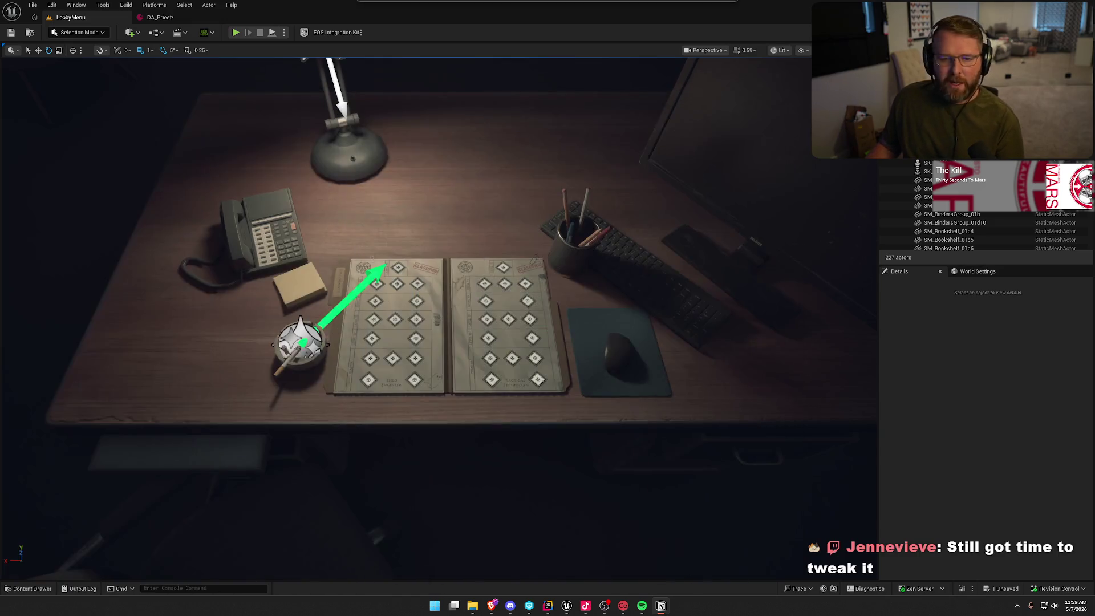
# Back in DA_Priest, enter 2000 as Node Id for Nodes Index 0.
pyautogui.click(160, 17)
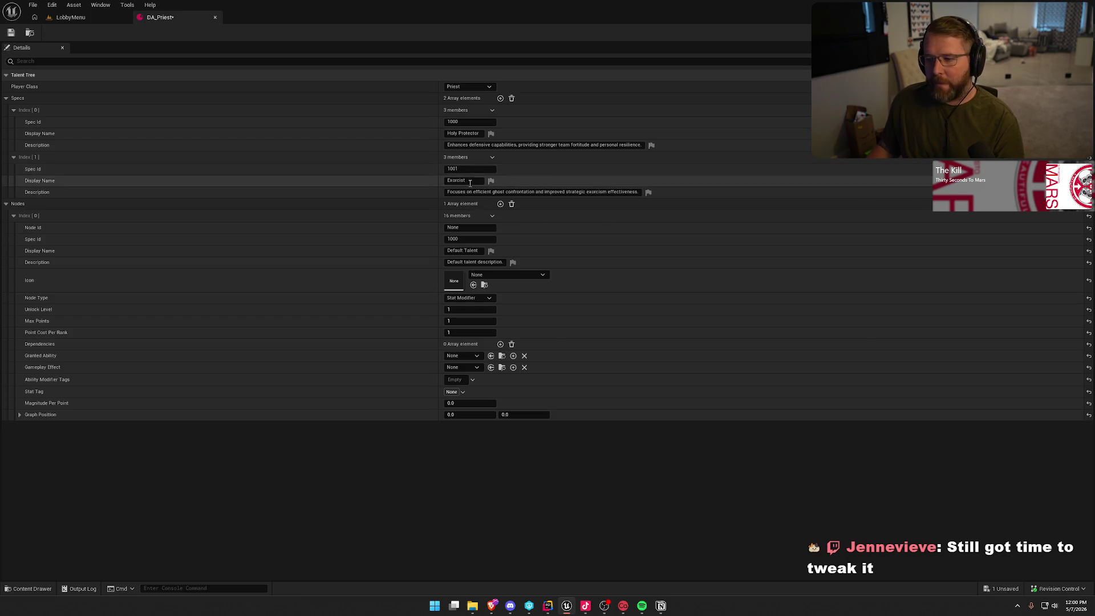
pyautogui.click(456, 228)
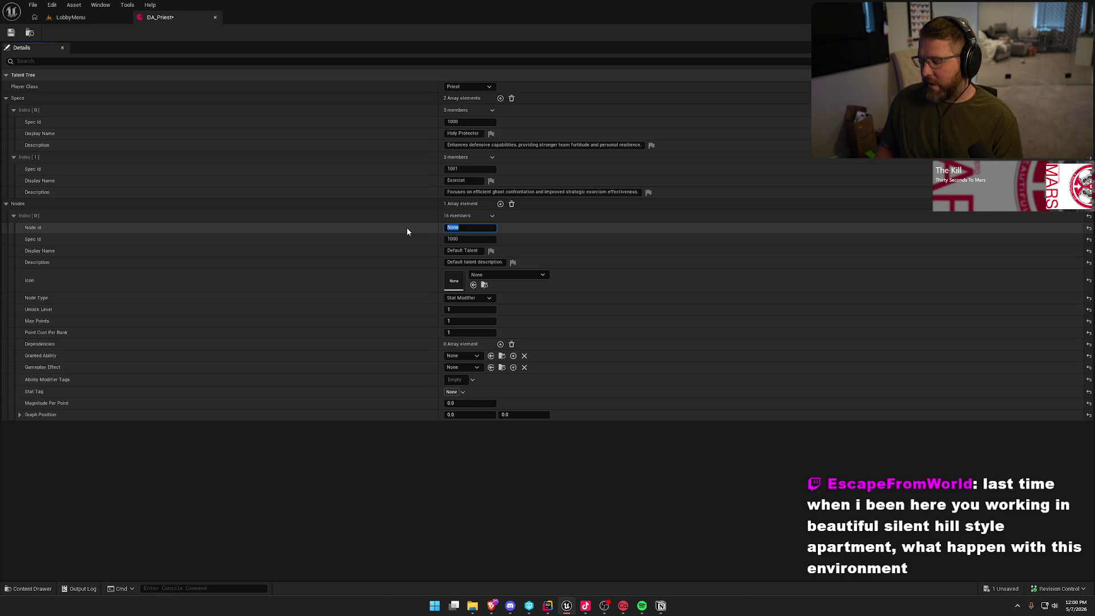
pyautogui.write('2')
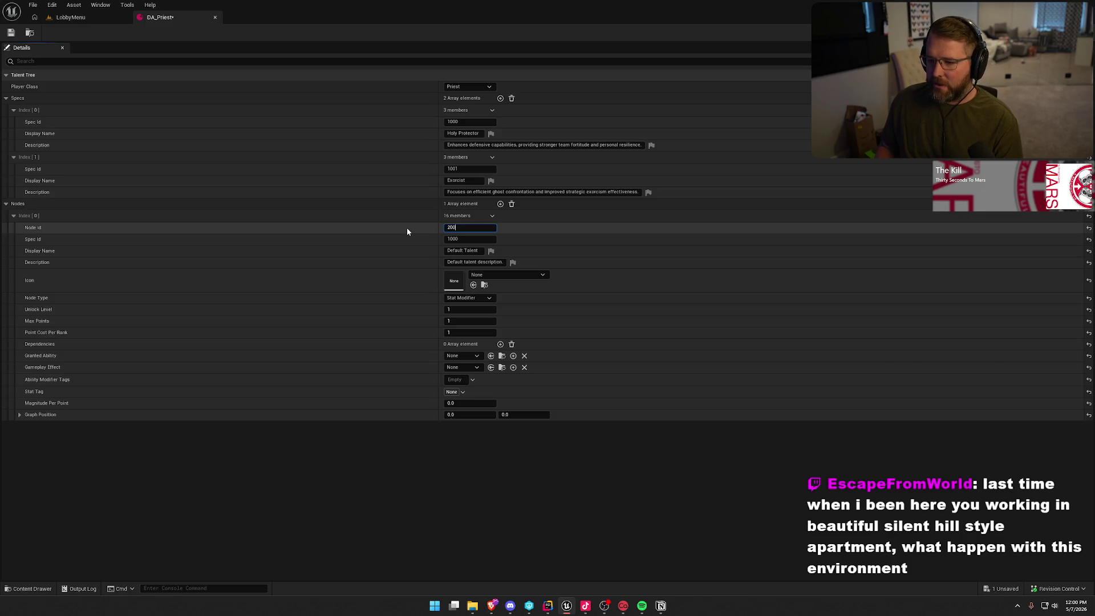
pyautogui.write('0')
pyautogui.press('Return')
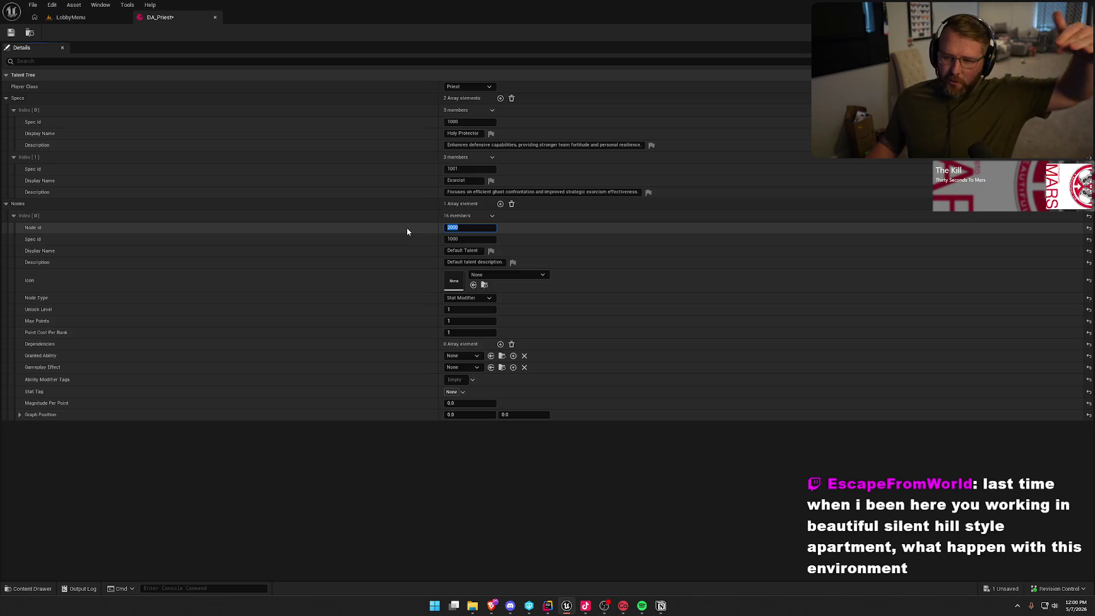
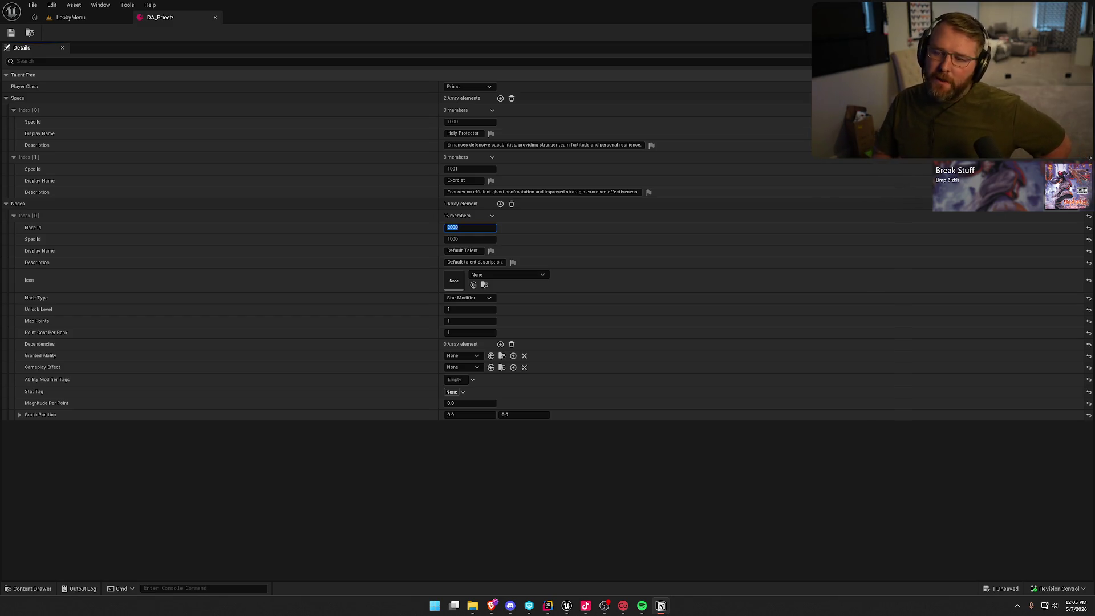
# Save the DA_Priest talent tree asset from its editor toolbar, keeping the edited Node Id.
pyautogui.click(14, 34)
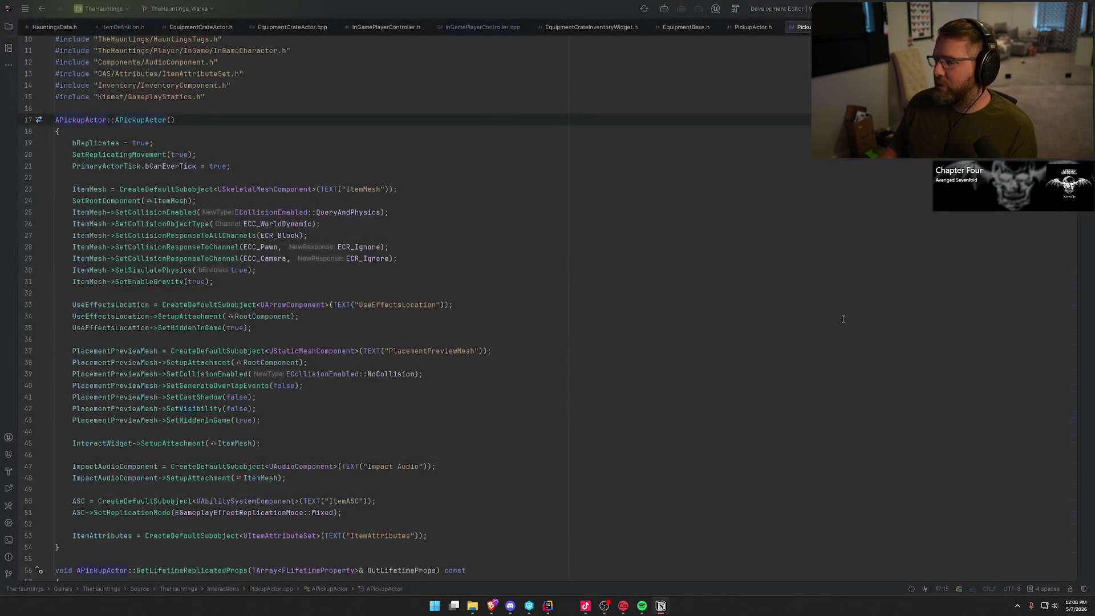
# Switch to Rider, close the open code file tabs, and minimize the IDE.
pyautogui.hotkey('alt', 'Tab')
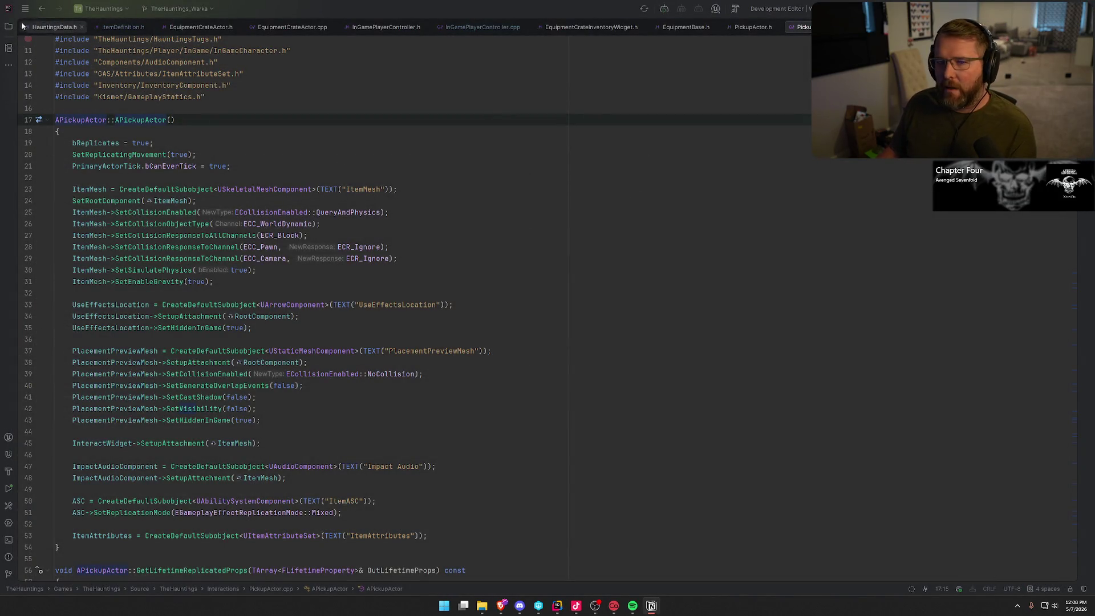
pyautogui.scroll(-5, 52, 27)
pyautogui.middleClick(52, 26)
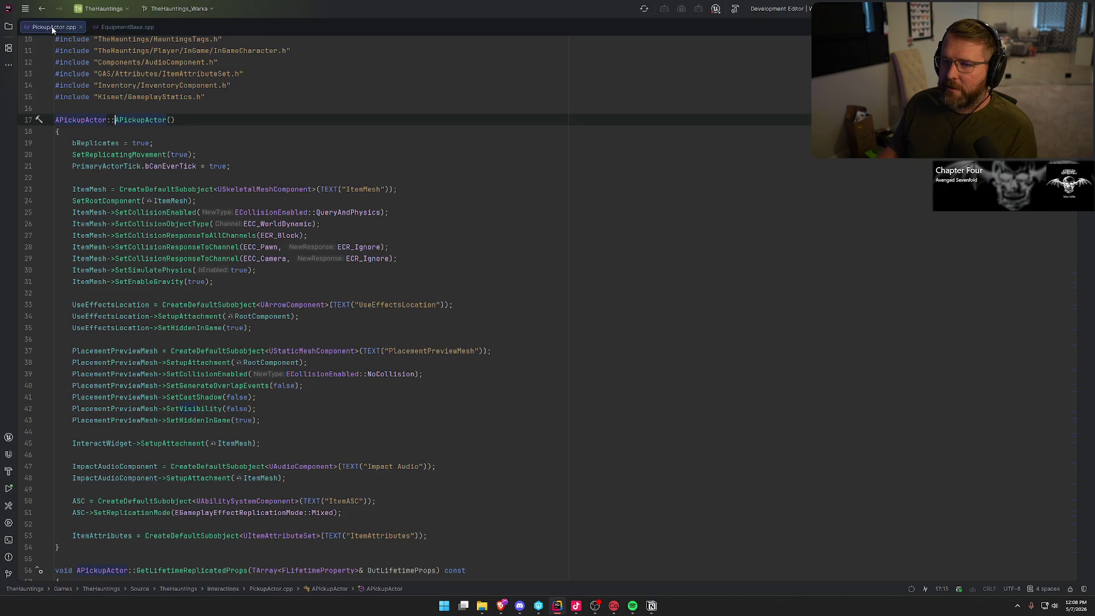
pyautogui.middleClick(52, 27)
pyautogui.click(557, 605)
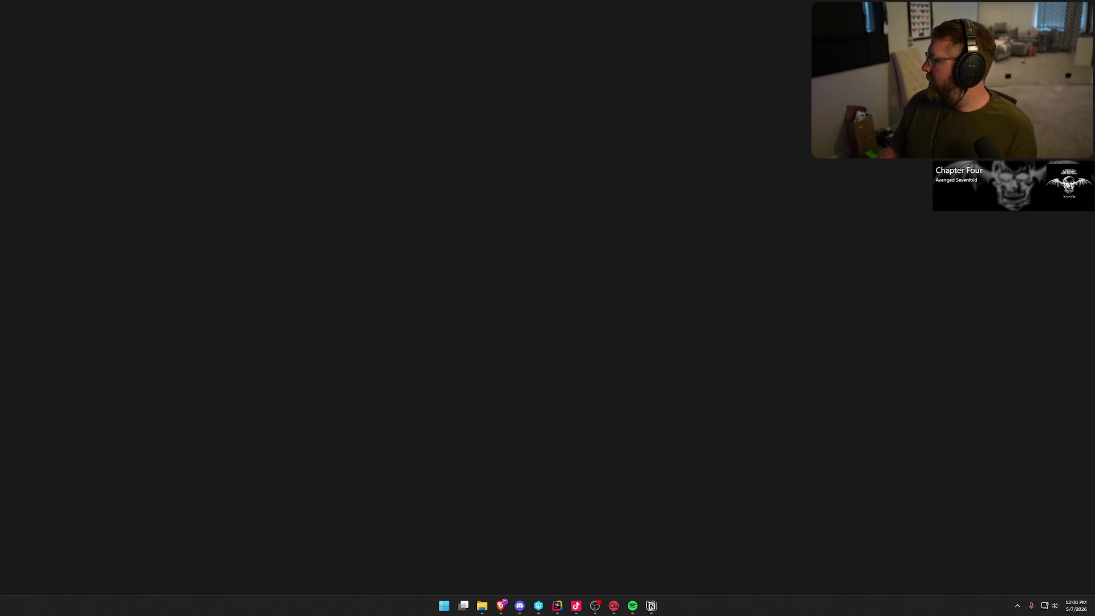
# Restore the Unreal Editor window from the taskbar so the MainMenu level reappears.
pyautogui.moveTo(479, 611)
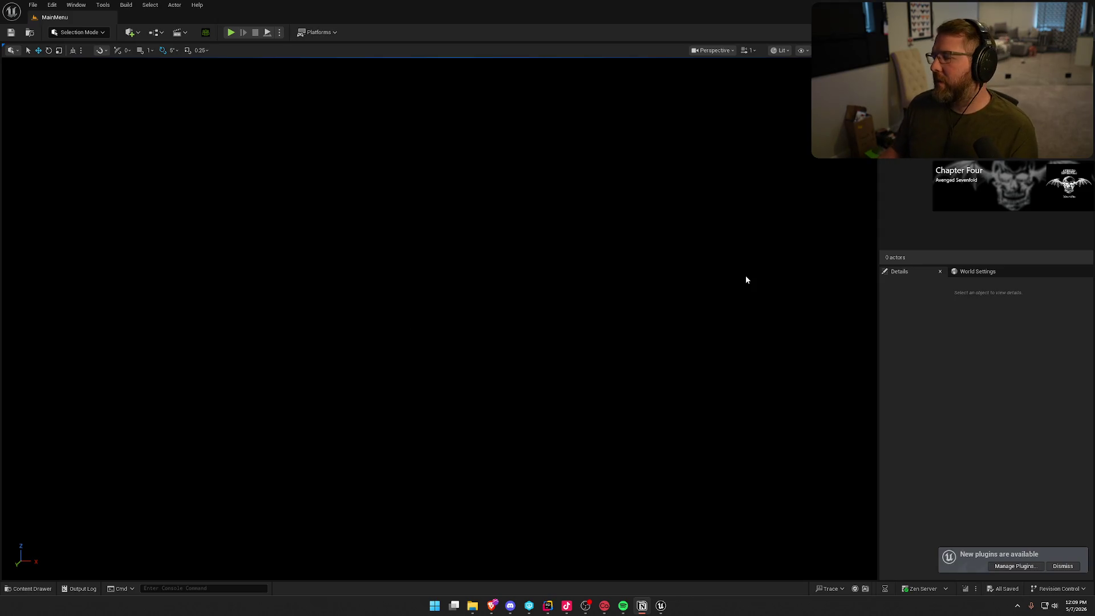
# Dismiss the plugins notice, playtest MainMenu, run load with save slot 0, then stop.
pyautogui.click(1062, 566)
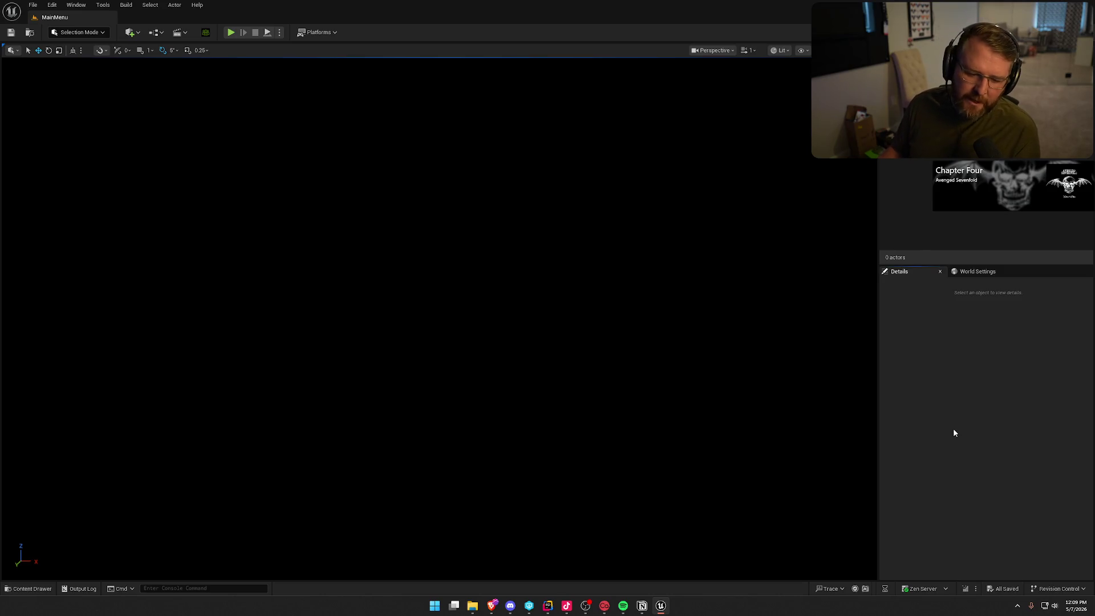
pyautogui.click(231, 33)
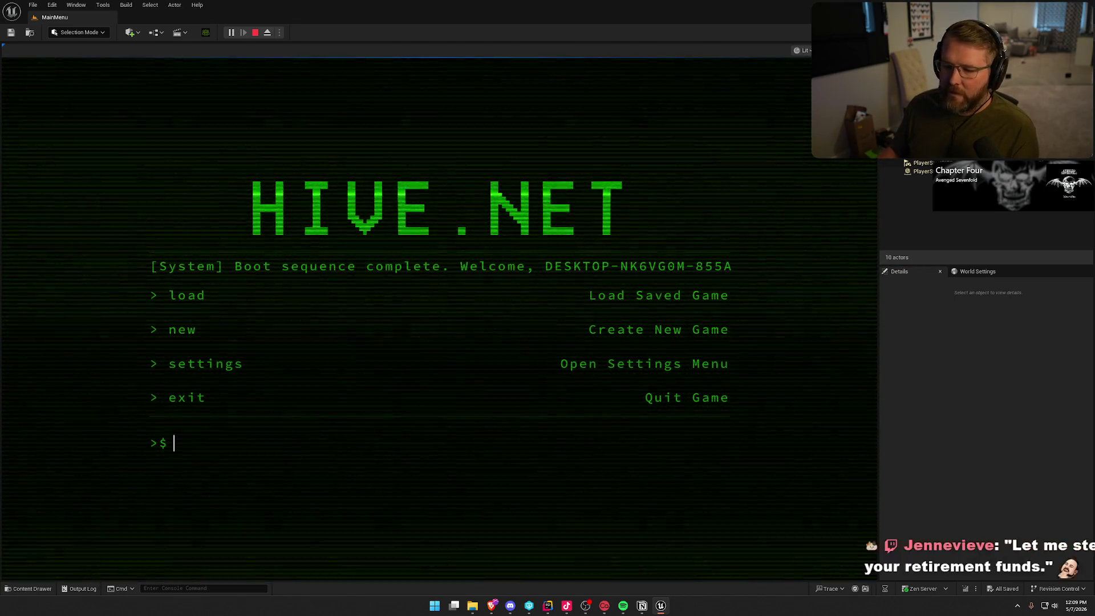
pyautogui.write('load')
pyautogui.press('Return')
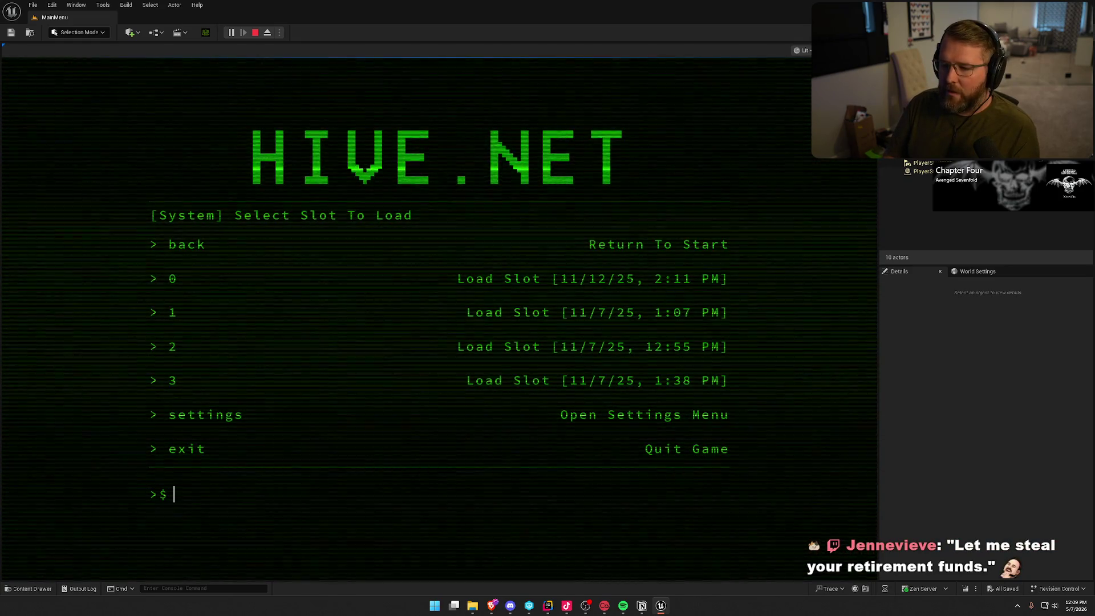
pyautogui.write('0')
pyautogui.press('Return')
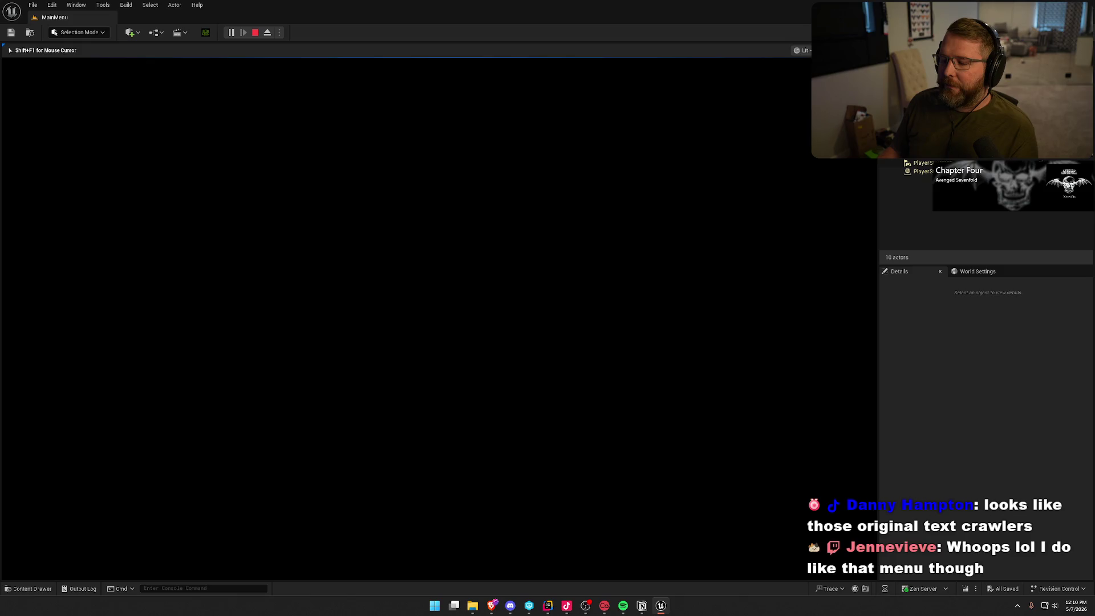
pyautogui.press('Escape')
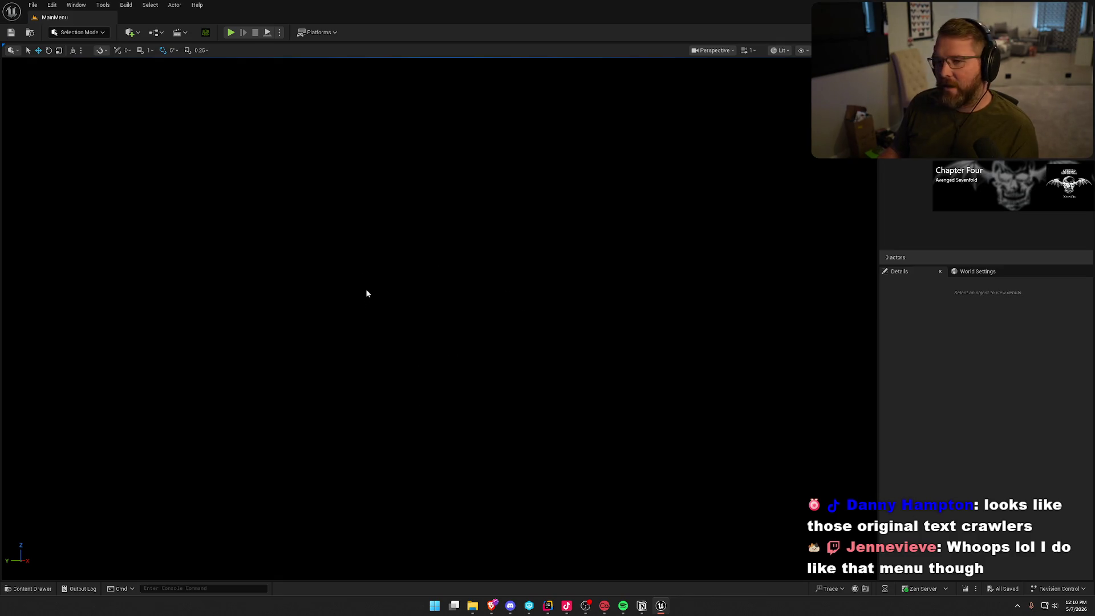
pyautogui.click(38, 582)
pyautogui.click(18, 451)
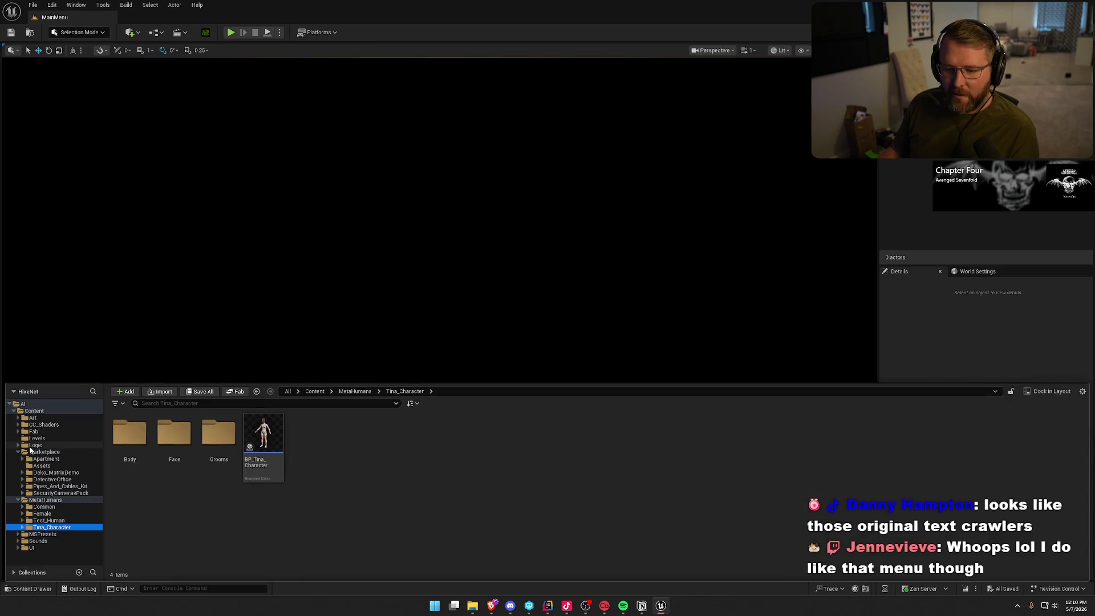
pyautogui.click(34, 446)
pyautogui.click(18, 452)
pyautogui.click(17, 458)
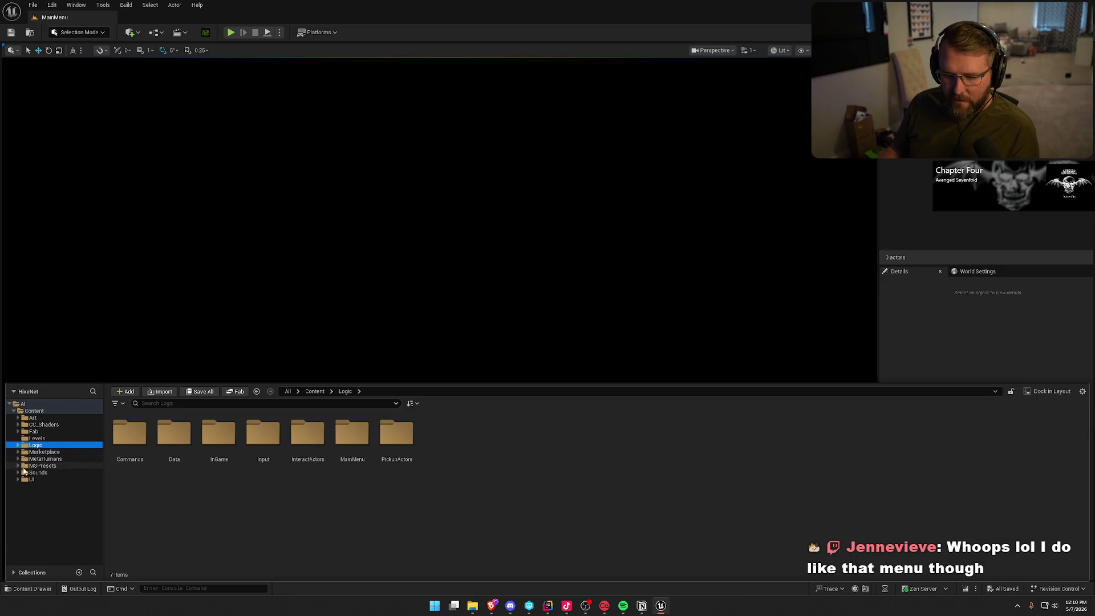
pyautogui.click(37, 438)
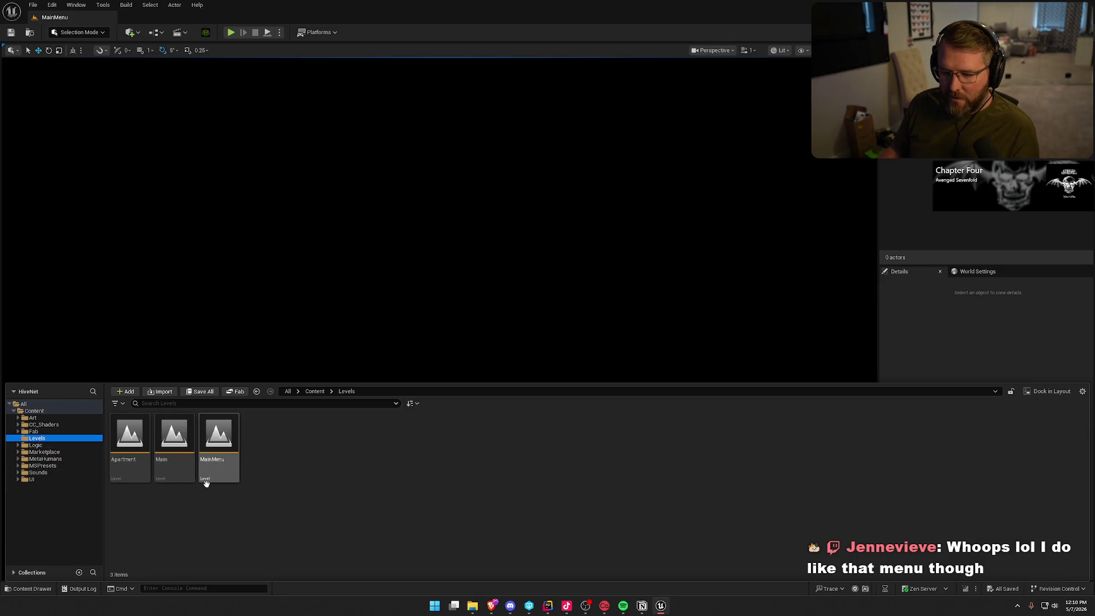
pyautogui.doubleClick(125, 440)
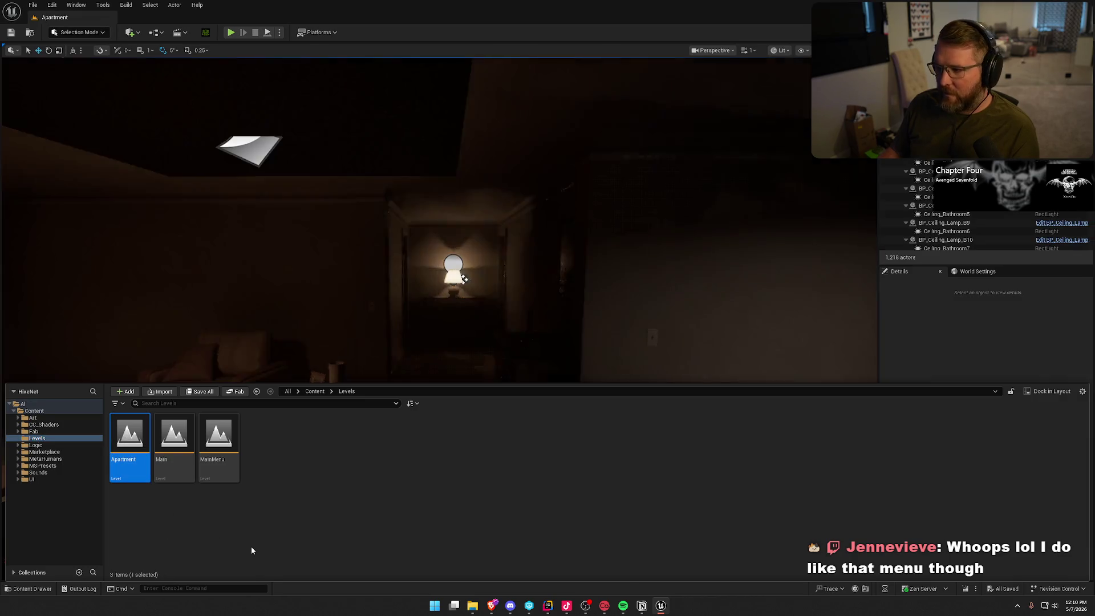
pyautogui.click(638, 330)
pyautogui.scroll(3, 639, 331)
pyautogui.moveTo(638, 331); pyautogui.dragTo(622, 342)
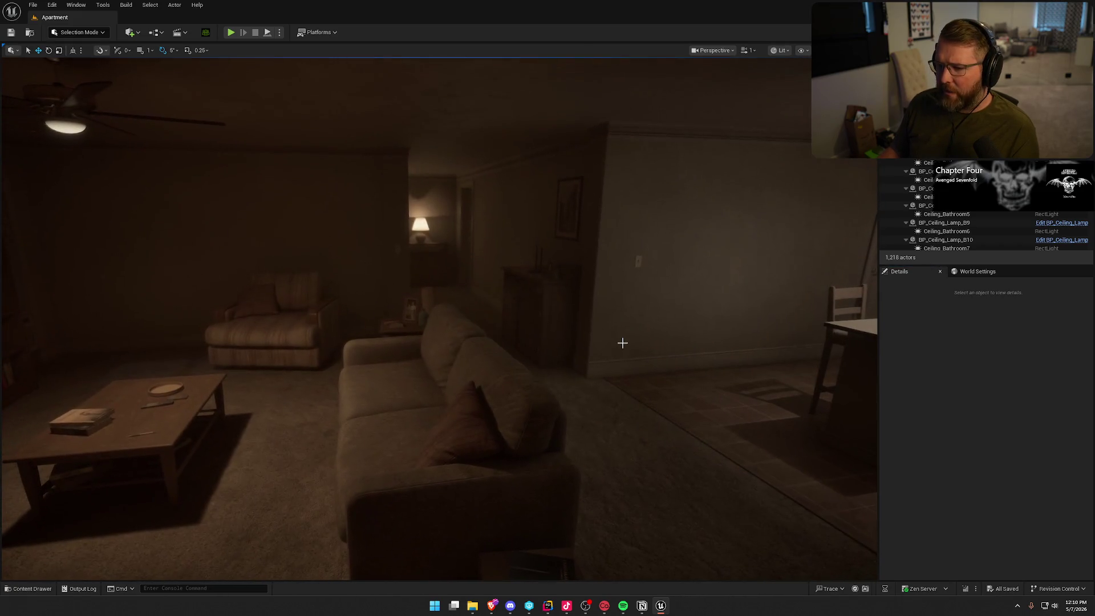
pyautogui.moveTo(664, 408); pyautogui.dragTo(643, 392)
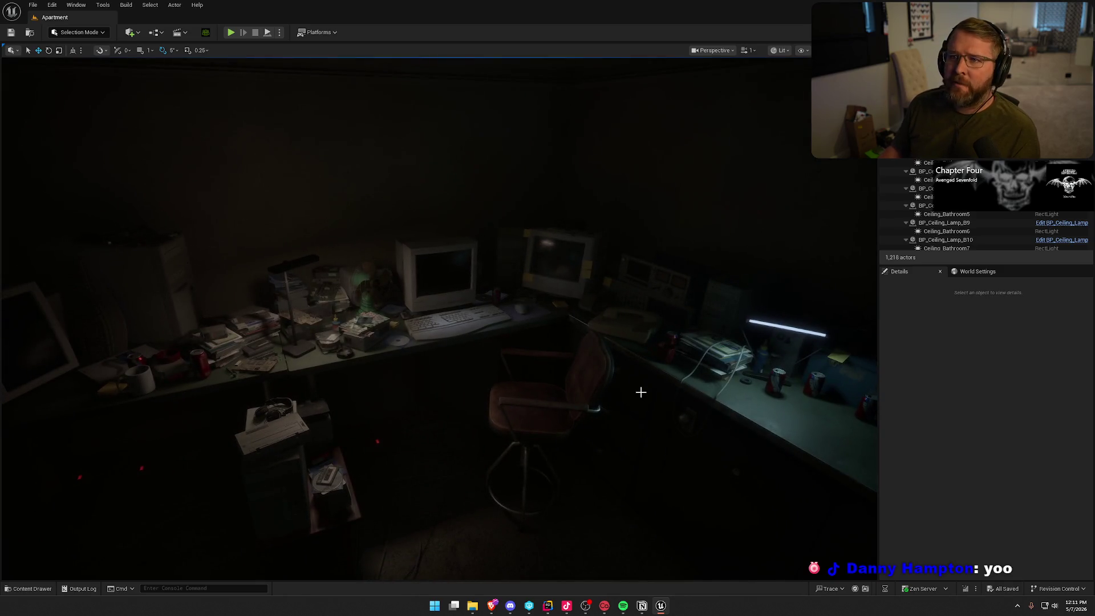
# Playtest the Apartment level, unlock the door, walk to the computer room, and use the desk PC.
pyautogui.click(231, 33)
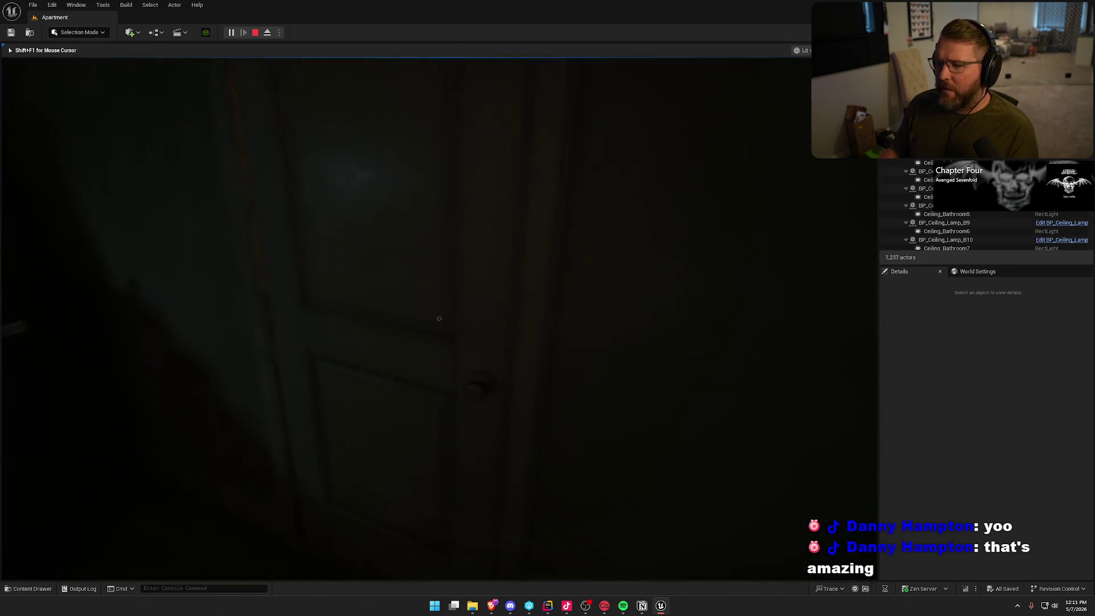
pyautogui.press('e')
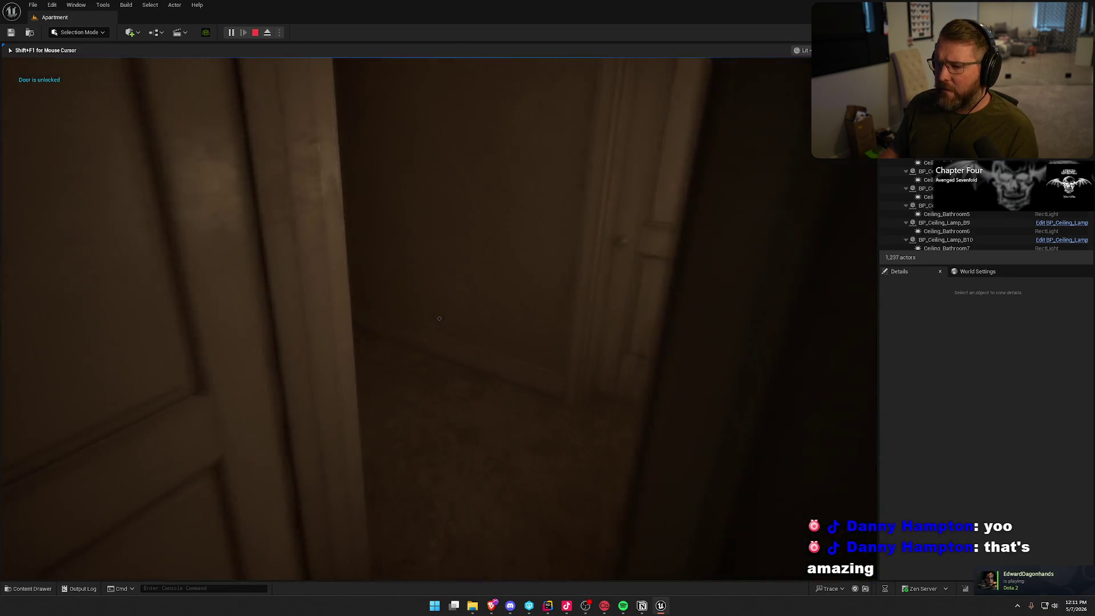
pyautogui.press('w')
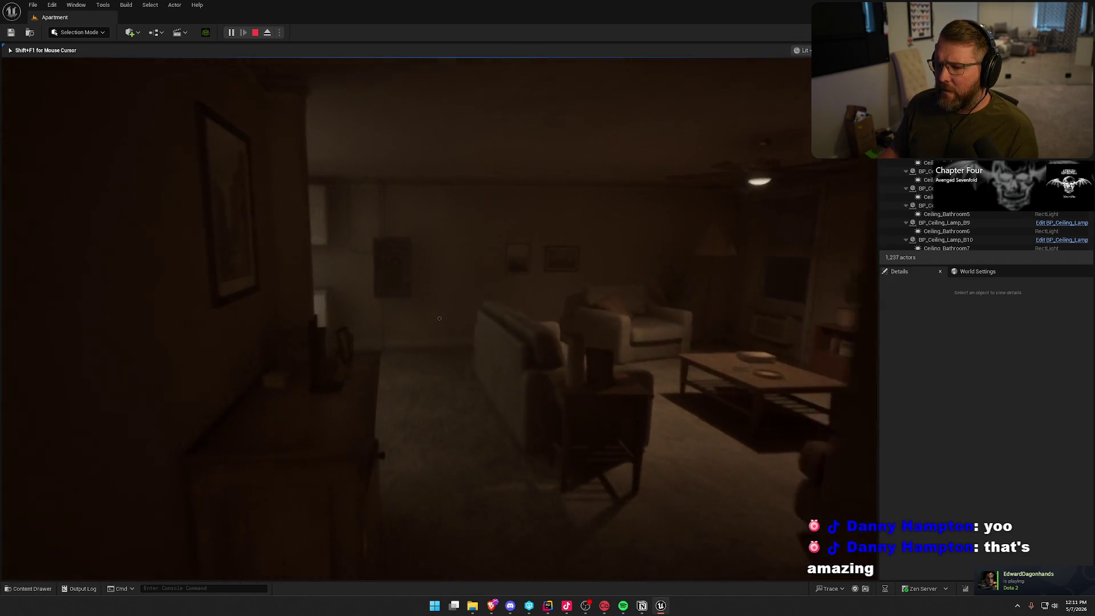
pyautogui.press('w')
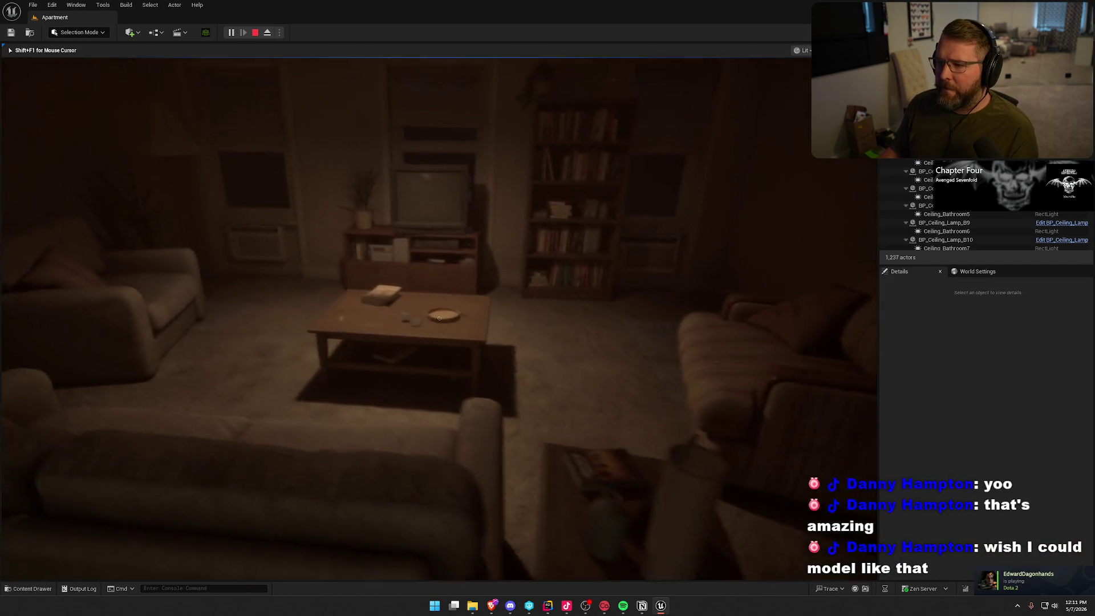
pyautogui.press('w')
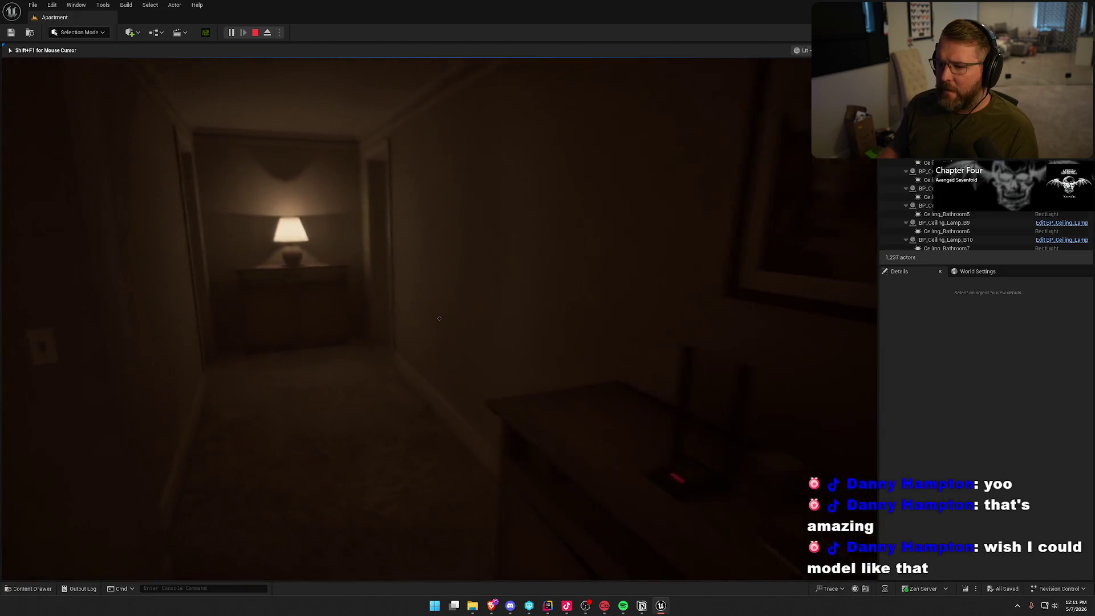
pyautogui.press('w')
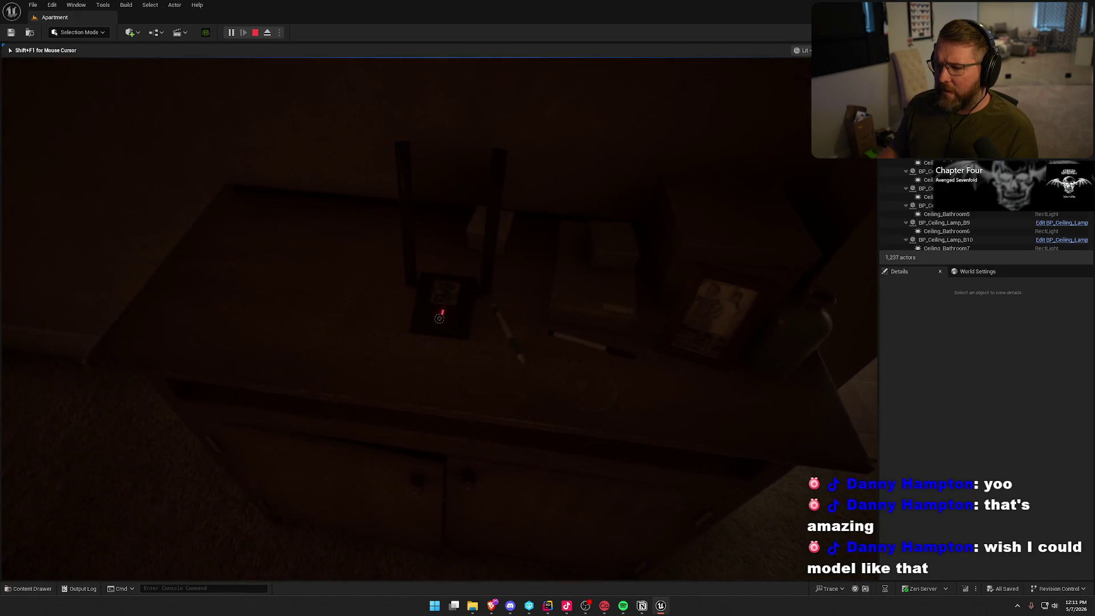
pyautogui.press('w')
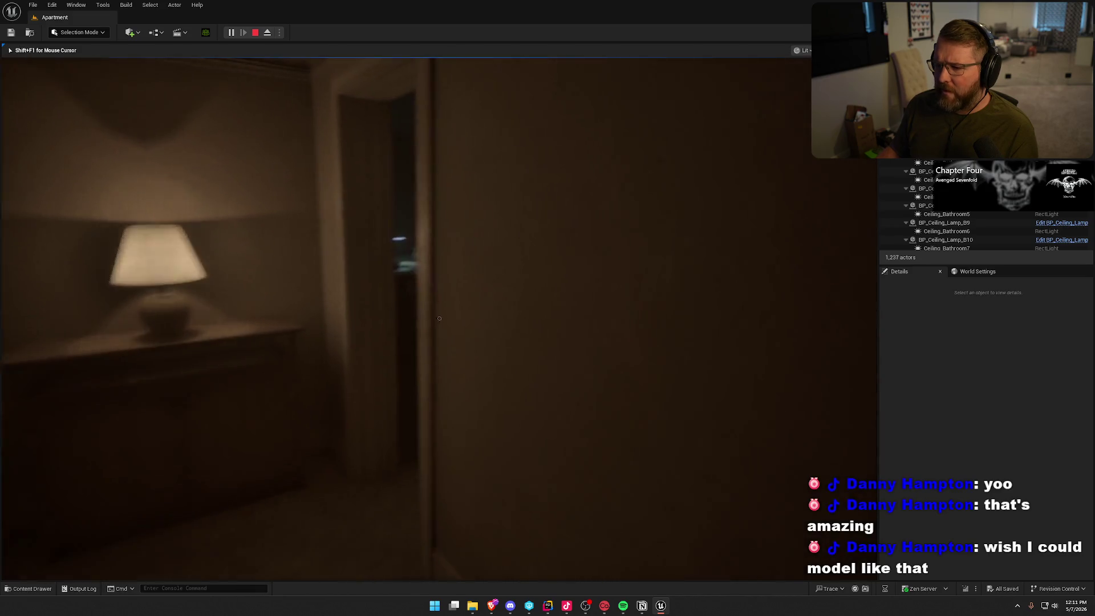
pyautogui.press('w')
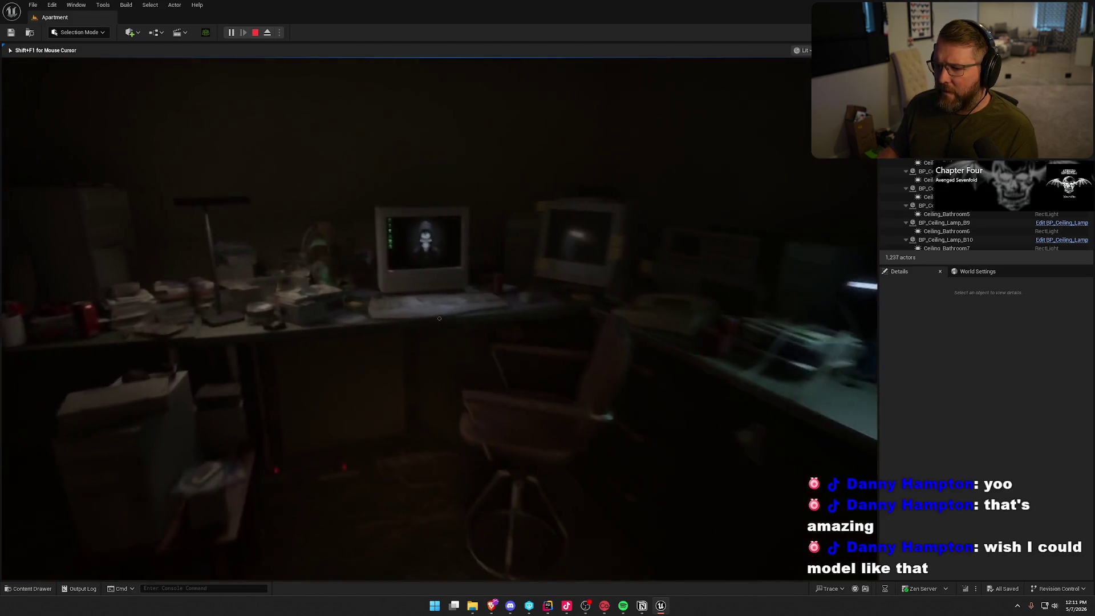
pyautogui.press('e')
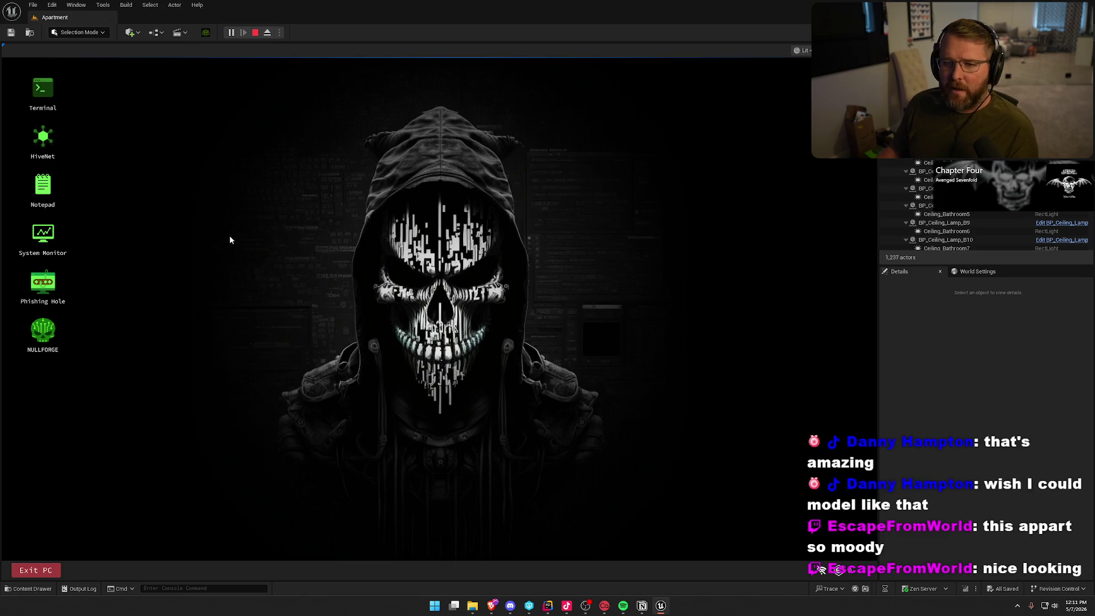
# Launch the Terminal, run ? and help to list commands, and move it upper right.
pyautogui.doubleClick(48, 98)
pyautogui.moveTo(428, 215); pyautogui.dragTo(354, 132)
pyautogui.write('?')
pyautogui.press('Return')
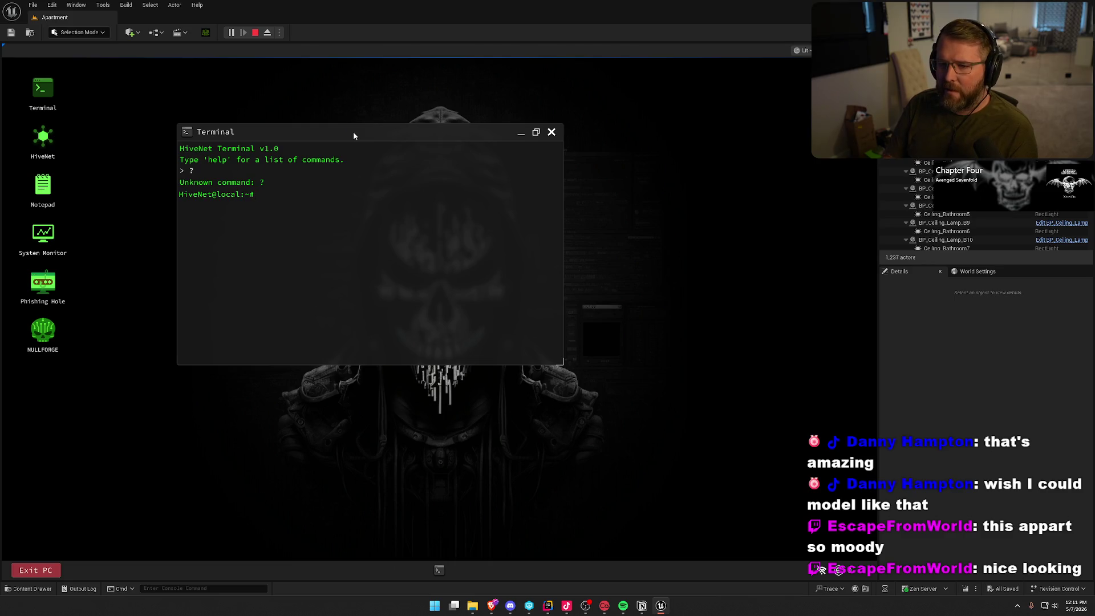
pyautogui.write('help')
pyautogui.press('Return')
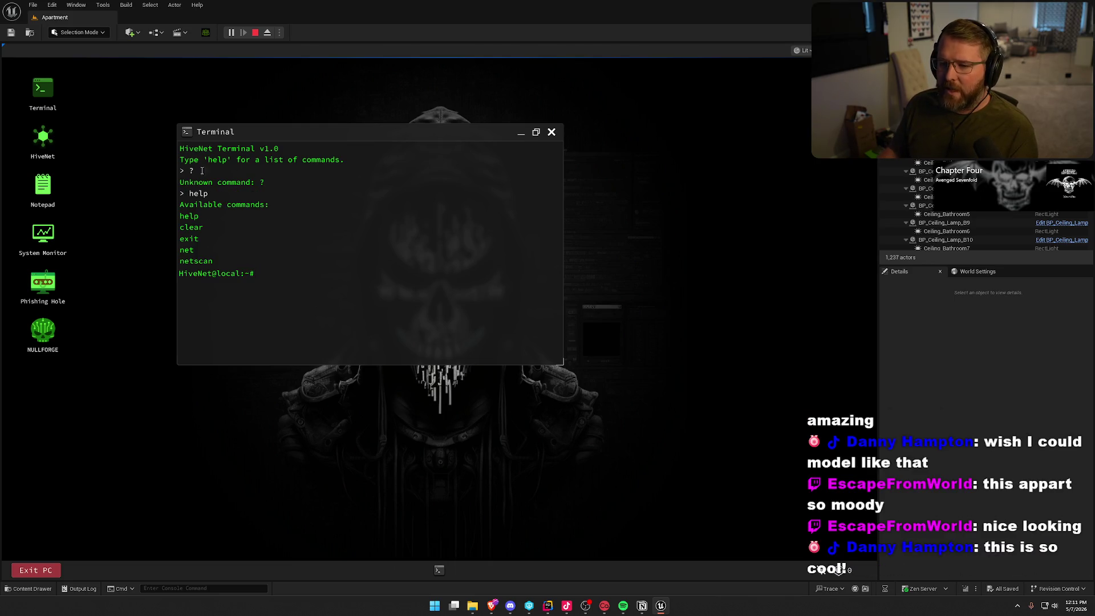
pyautogui.moveTo(365, 132)
pyautogui.mouseDown()
pyautogui.moveTo(644, 93)
pyautogui.moveTo(633, 86)
pyautogui.mouseUp()
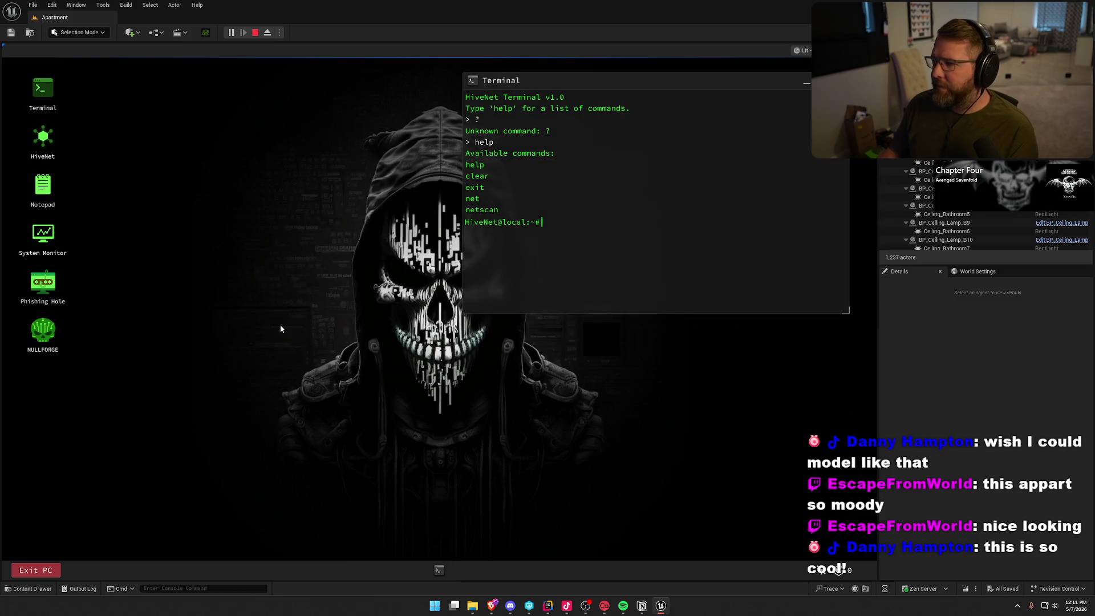
# Open System Monitor at the lower left and connect to the open Wi-Fi network.
pyautogui.doubleClick(44, 238)
pyautogui.moveTo(419, 269)
pyautogui.mouseDown()
pyautogui.moveTo(131, 395)
pyautogui.moveTo(113, 446)
pyautogui.mouseUp()
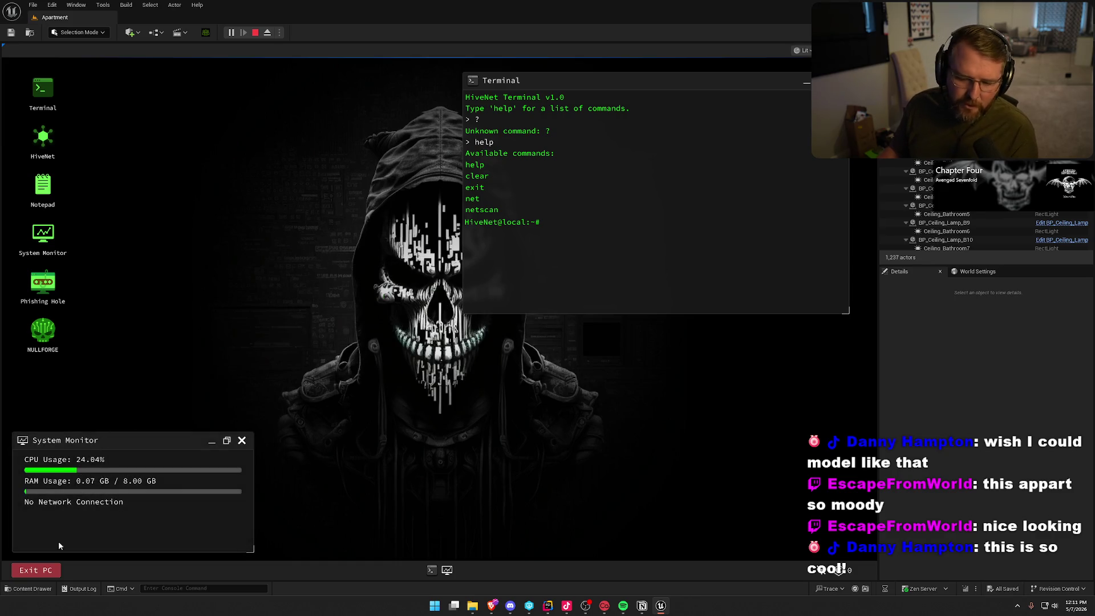
pyautogui.click(822, 569)
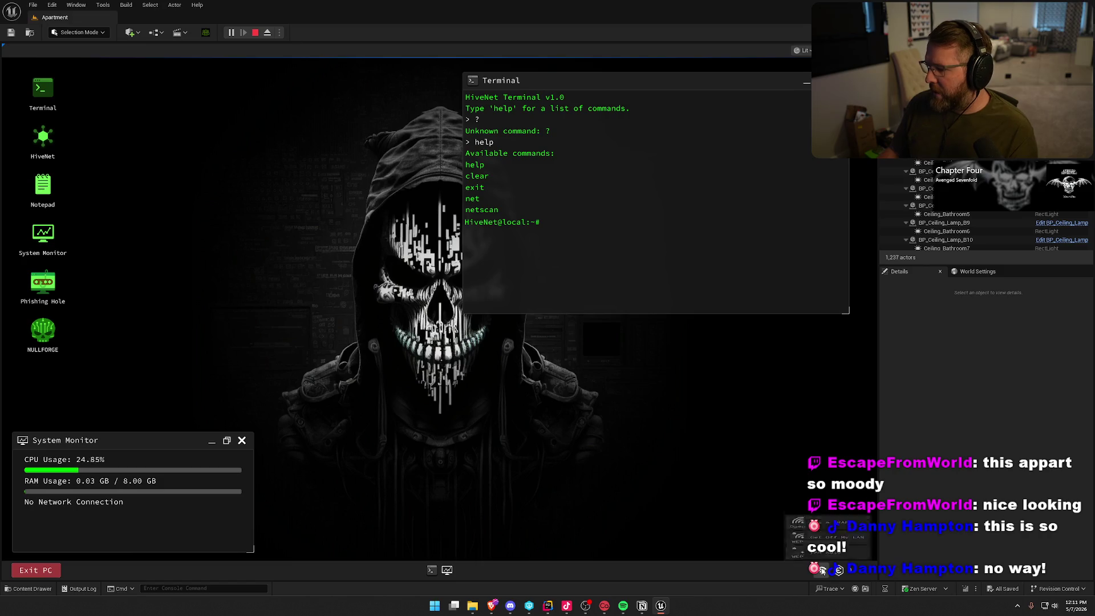
pyautogui.click(822, 482)
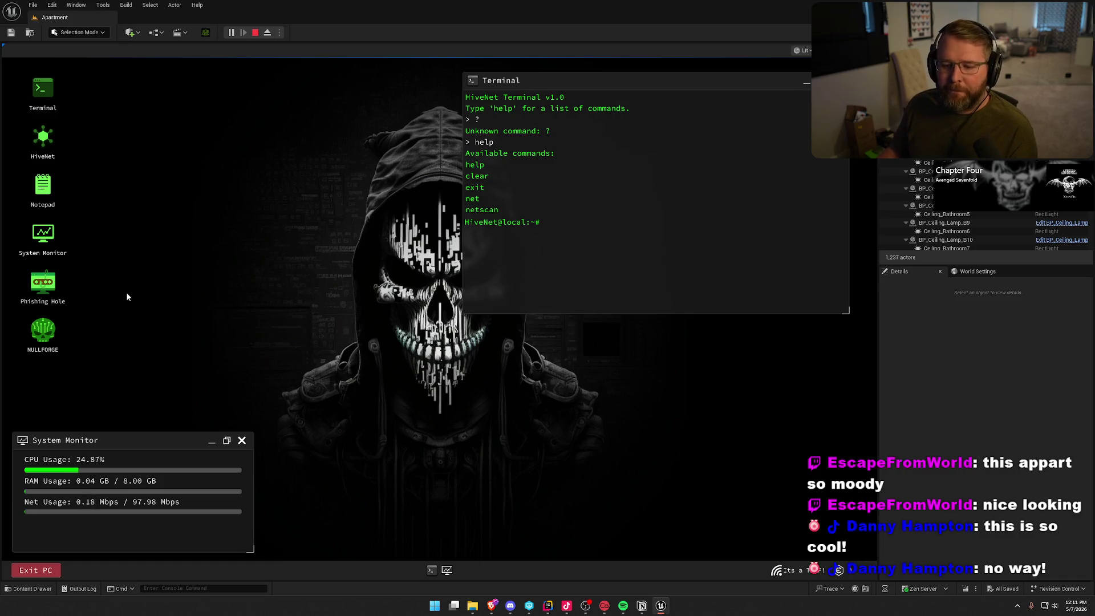
# Launch Phishing Hole, place it upper left and widen it, then stop the playtest.
pyautogui.doubleClick(44, 282)
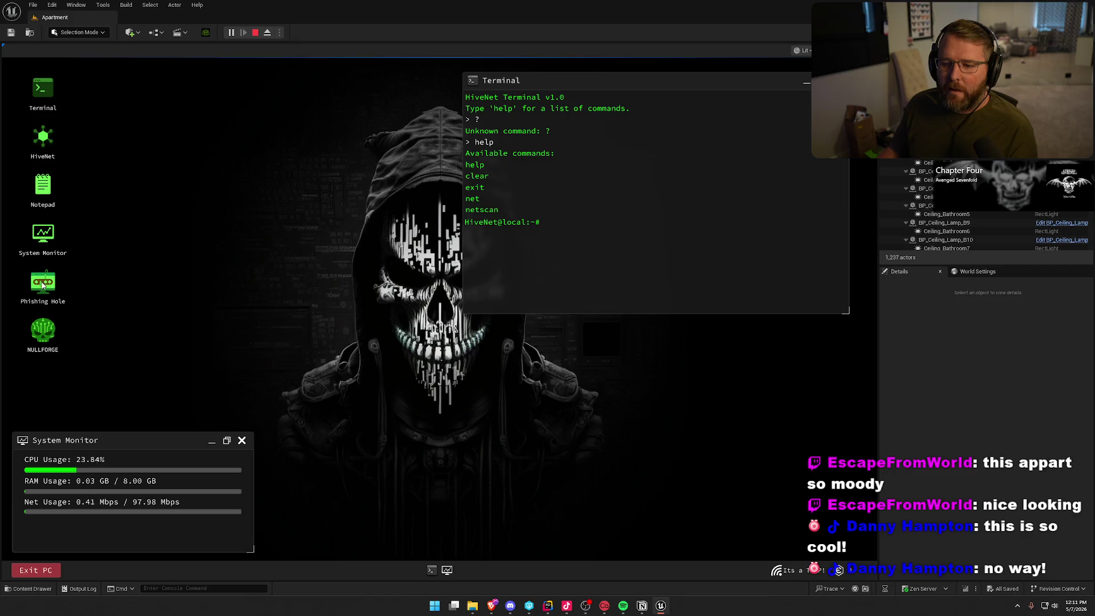
pyautogui.moveTo(427, 331); pyautogui.dragTo(238, 128)
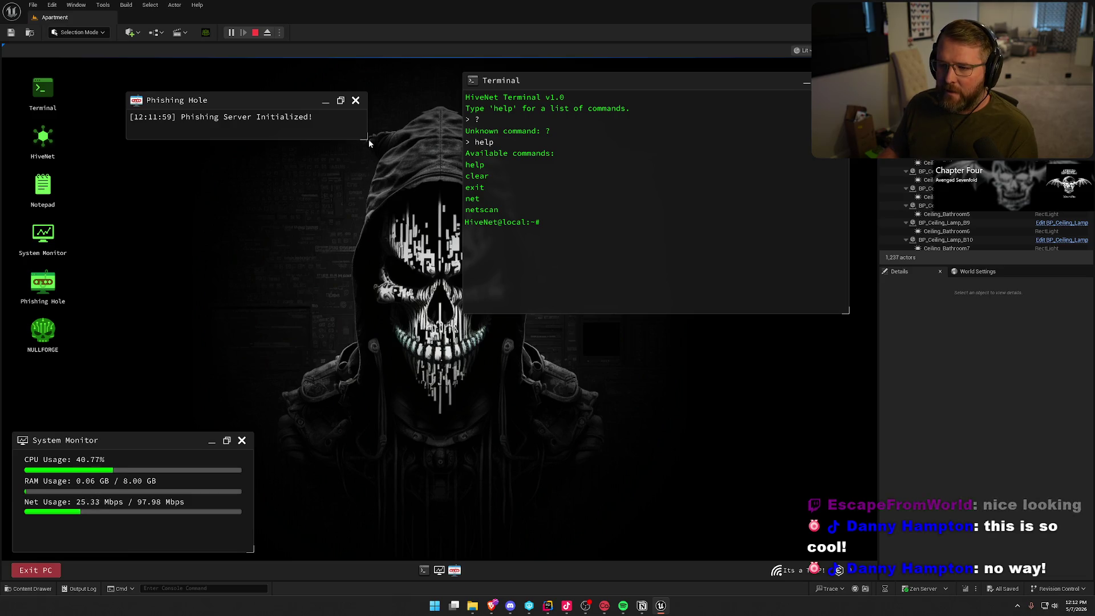
pyautogui.moveTo(359, 139); pyautogui.dragTo(381, 139)
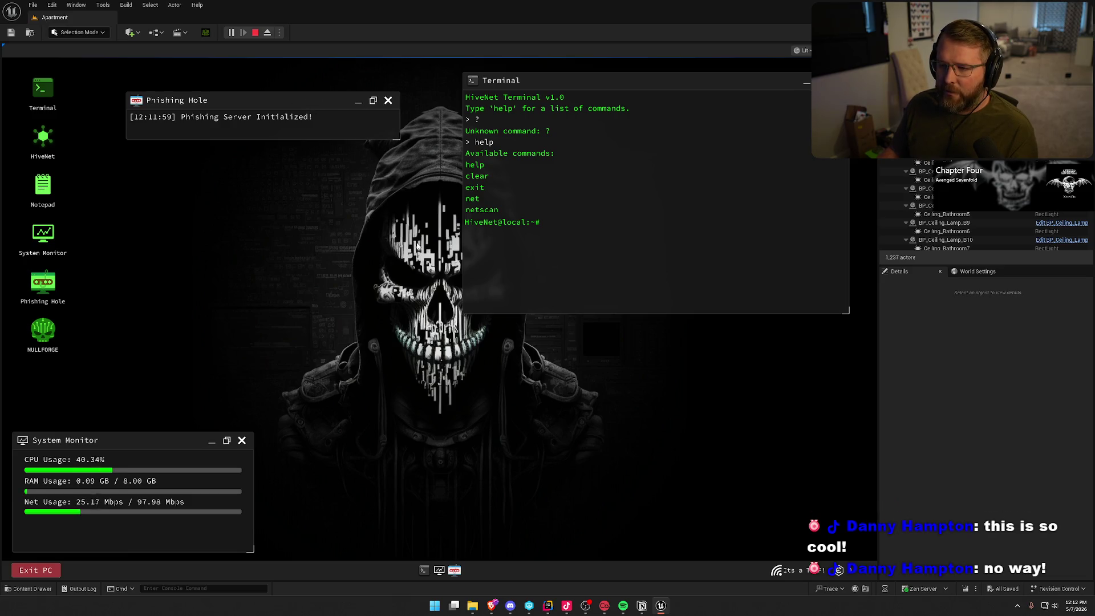
pyautogui.press('Escape')
# Dismiss the wall context menu, pan the view to the desk monitors, and replay the level.
pyautogui.rightClick(342, 191)
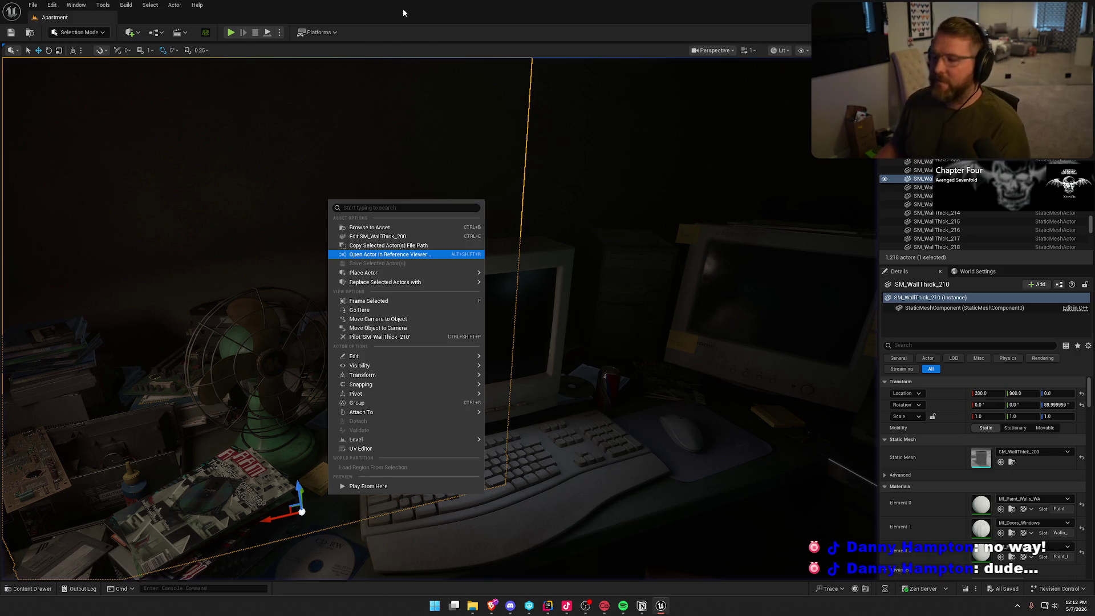
pyautogui.press('Escape')
pyautogui.press('Escape')
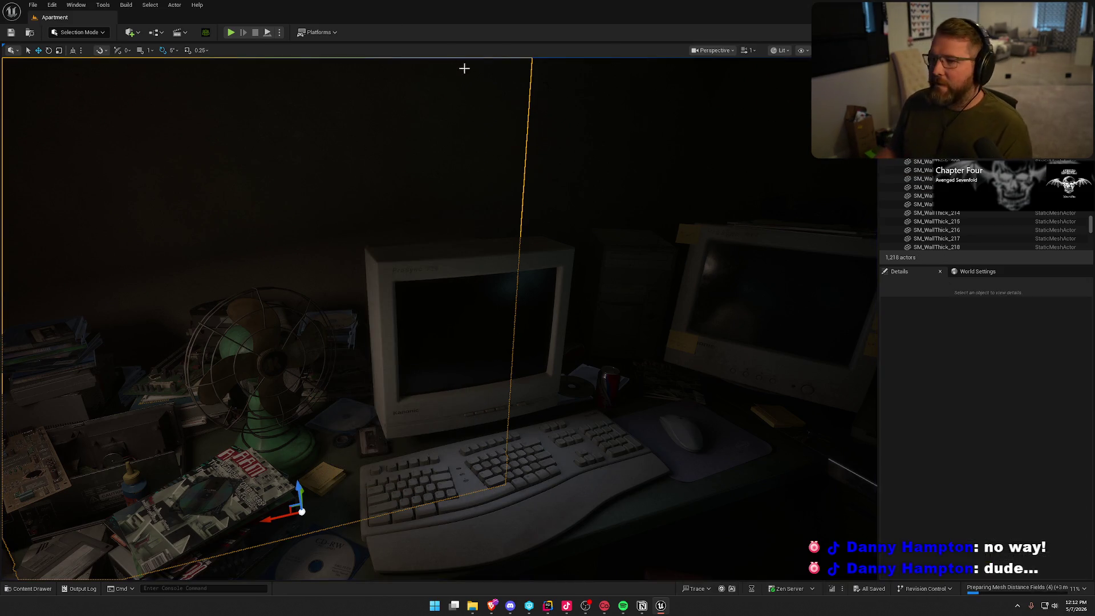
pyautogui.moveTo(438, 173); pyautogui.dragTo(378, 95)
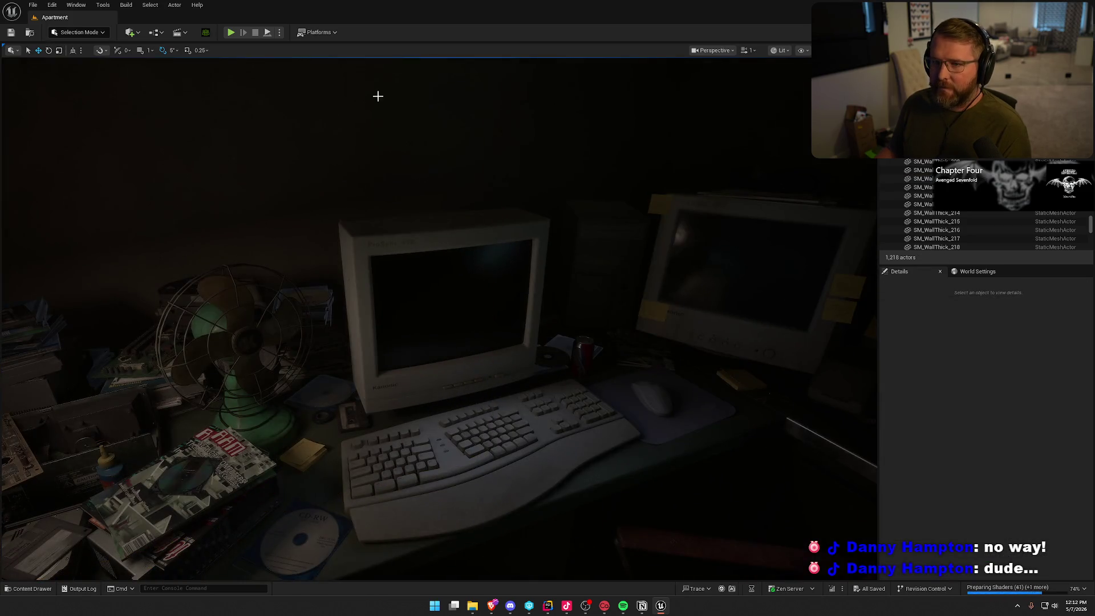
pyautogui.click(232, 32)
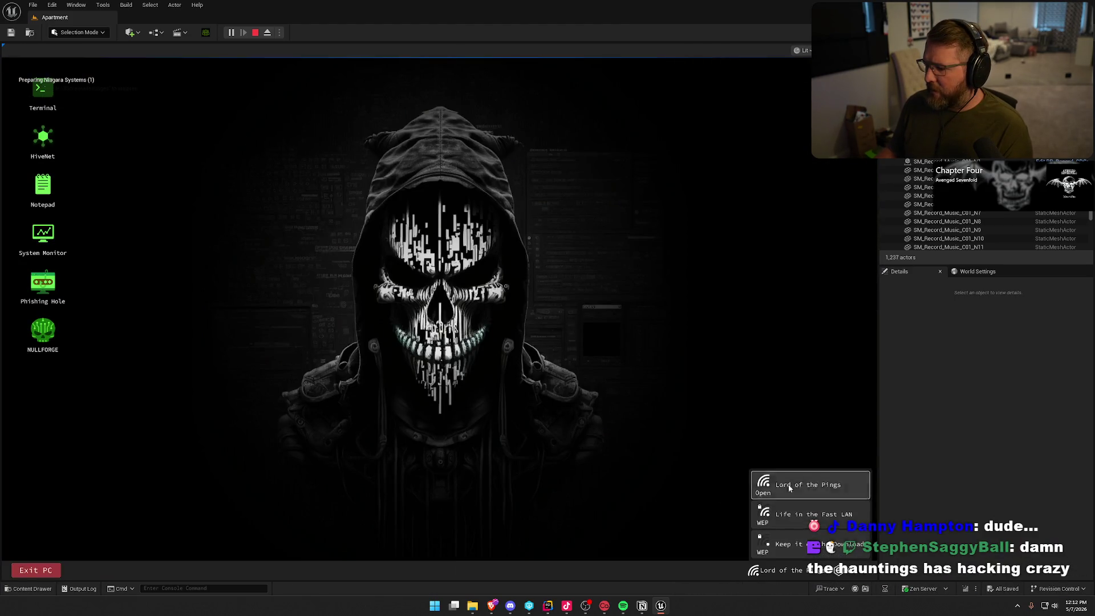
# Move System Monitor to the lower left, then launch Phishing Hole and Notepad.
pyautogui.moveTo(430, 275)
pyautogui.mouseDown()
pyautogui.moveTo(167, 429)
pyautogui.moveTo(126, 440)
pyautogui.mouseUp()
pyautogui.doubleClick(43, 282)
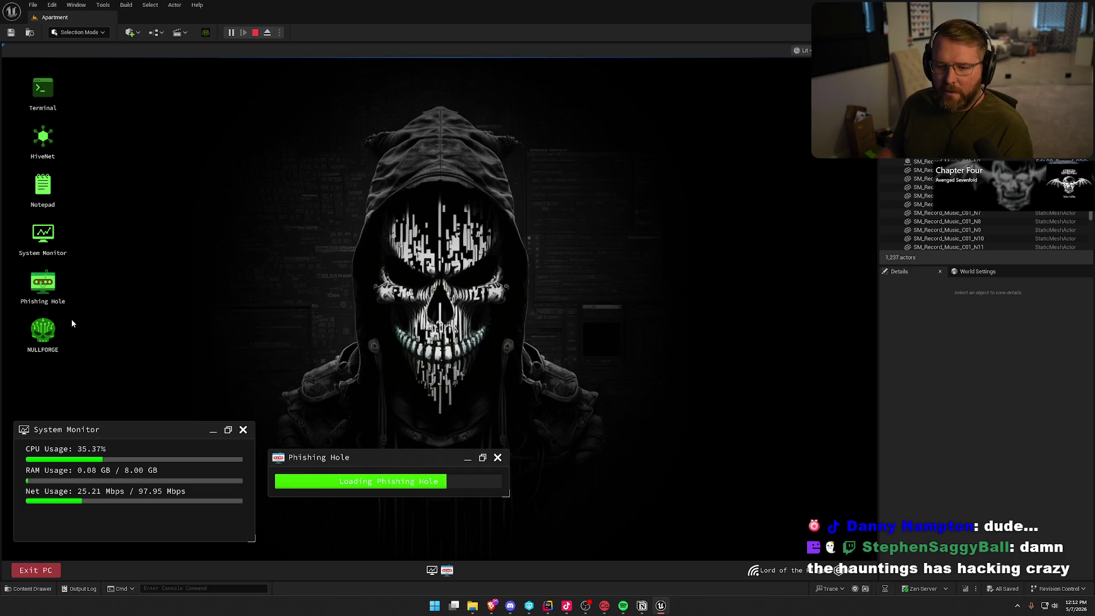
pyautogui.doubleClick(41, 184)
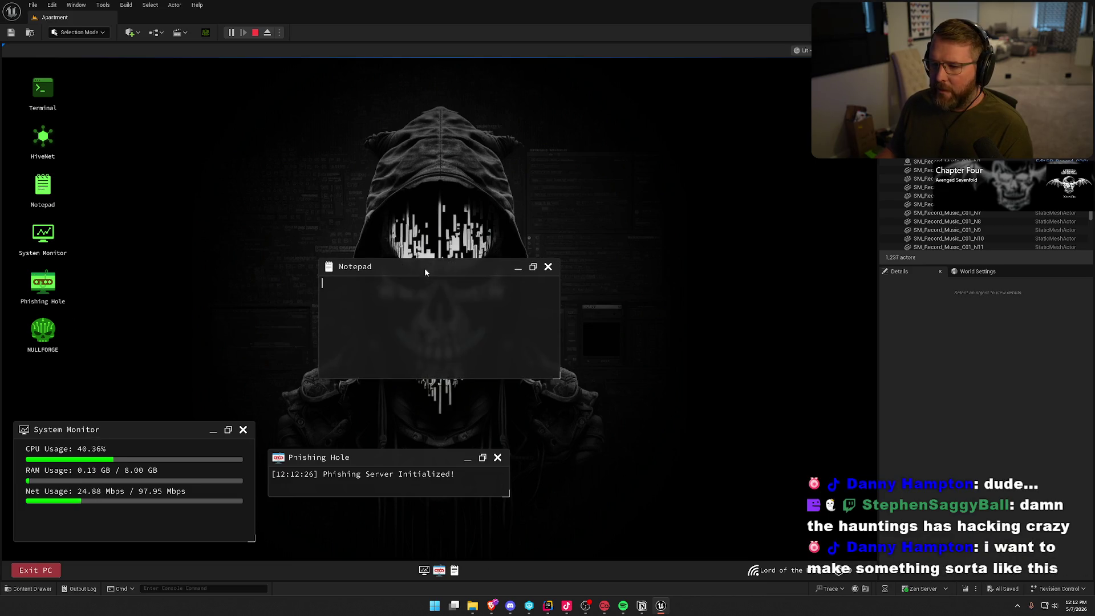
pyautogui.moveTo(424, 268); pyautogui.dragTo(210, 100)
# Type 'asdlkfjlaskdjf' in Notepad and close it, open and close HiveNet, then exit the PC.
pyautogui.write('asdlkfjlaskdjf')
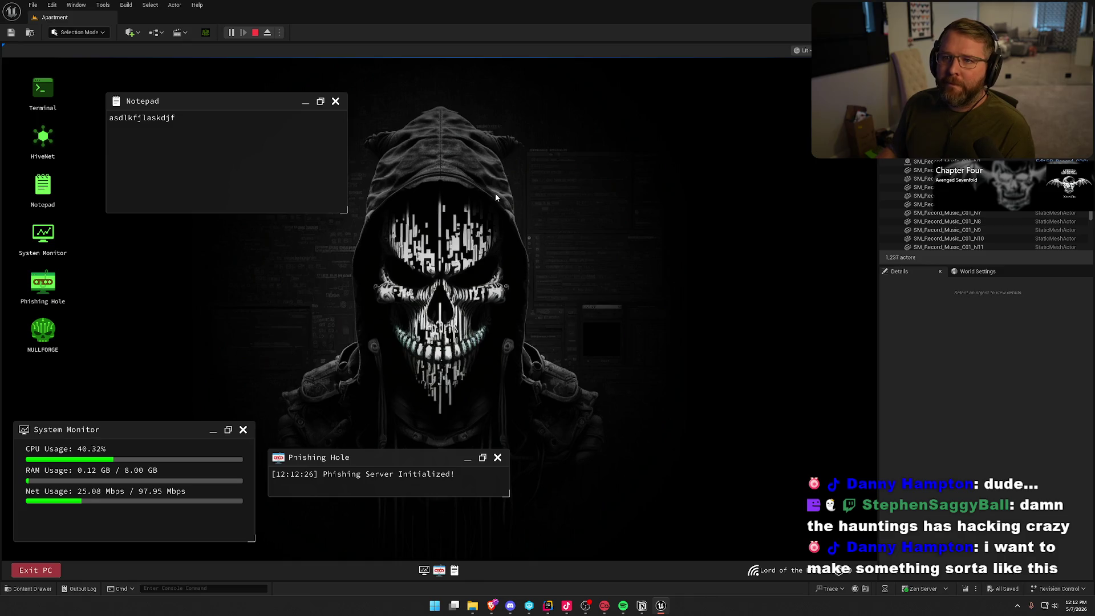
pyautogui.click(336, 101)
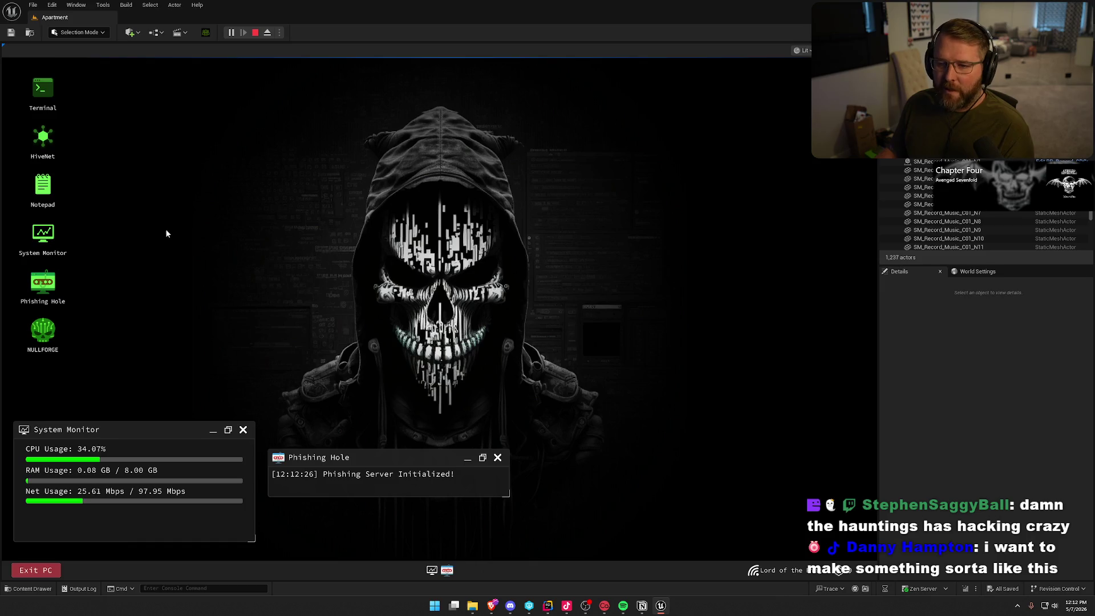
pyautogui.doubleClick(46, 137)
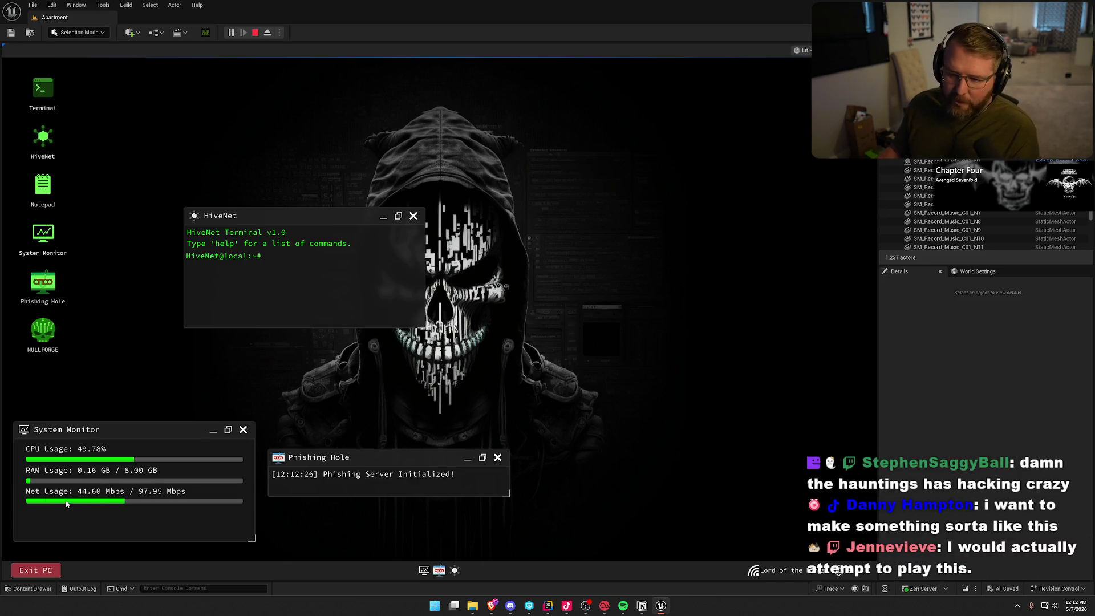
pyautogui.click(409, 216)
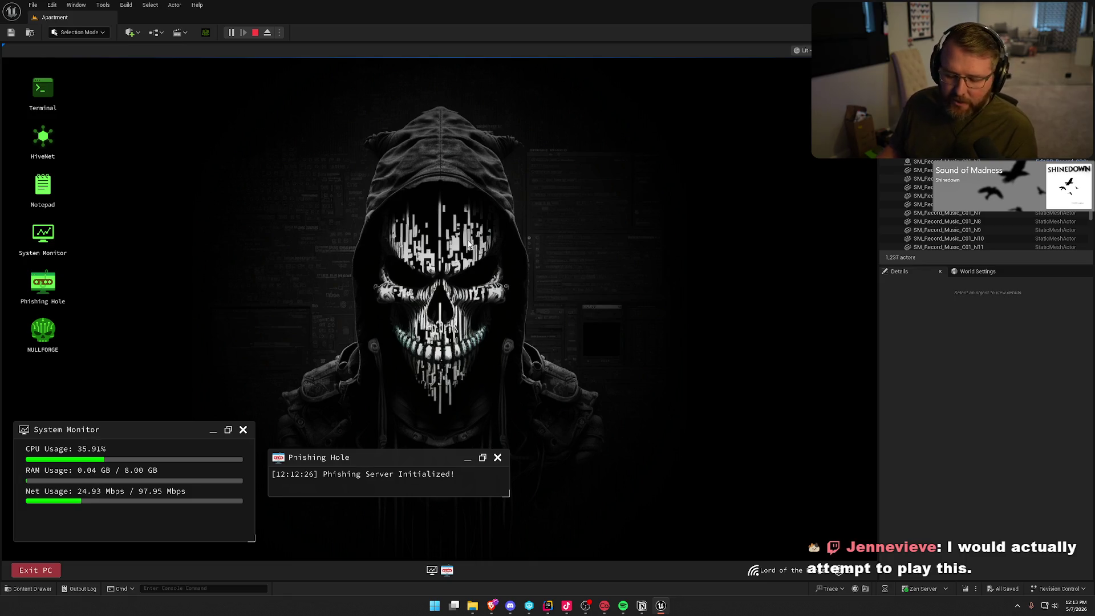
pyautogui.click(56, 570)
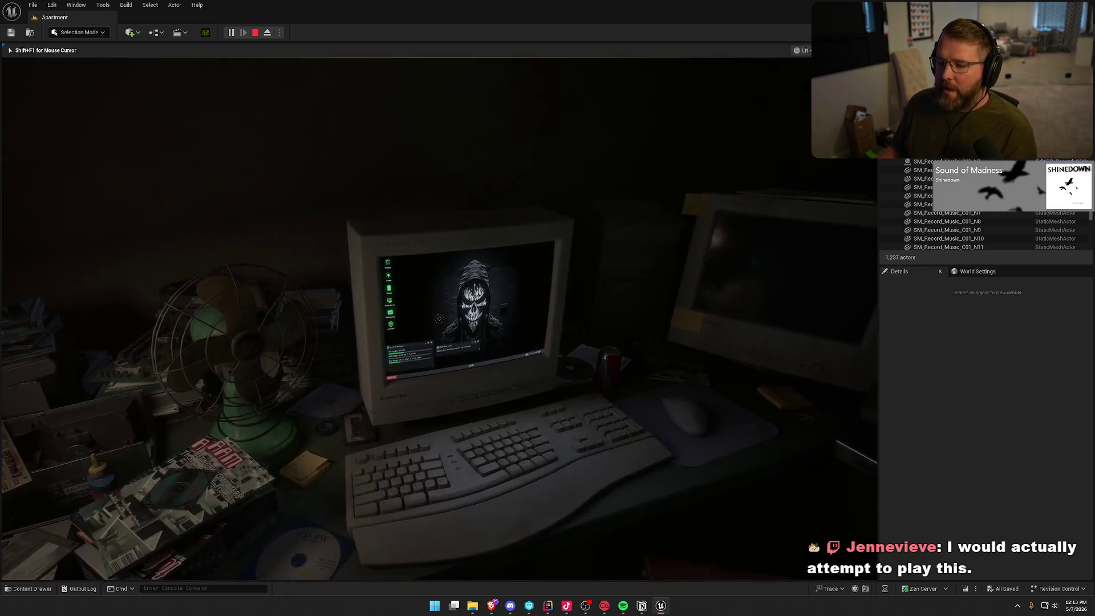